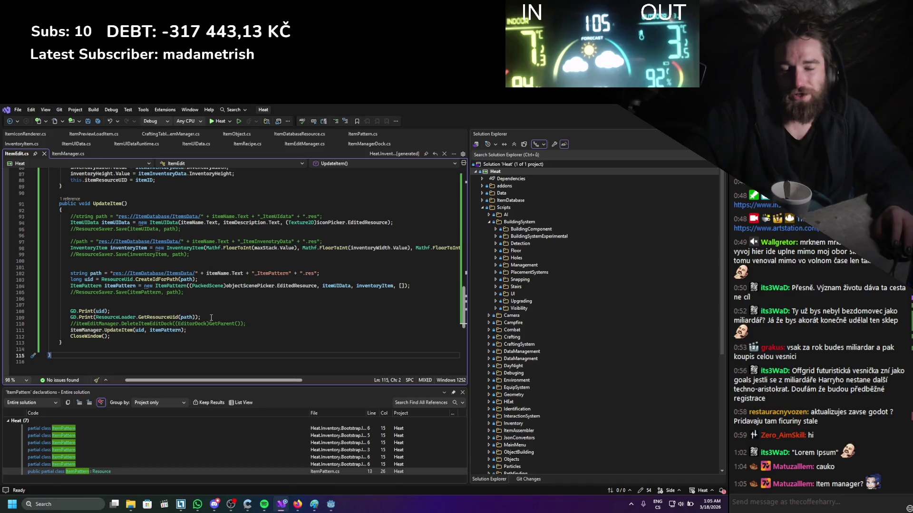
- Finish reviewing UpdateItem at line 107 of ItemEdit.cs, then switch to the Godot editor
{"action": "left_click_drag", "start_coordinate": [67, 279], "coordinate": [198, 280]}
{"action": "left_click", "coordinate": [163, 303]}
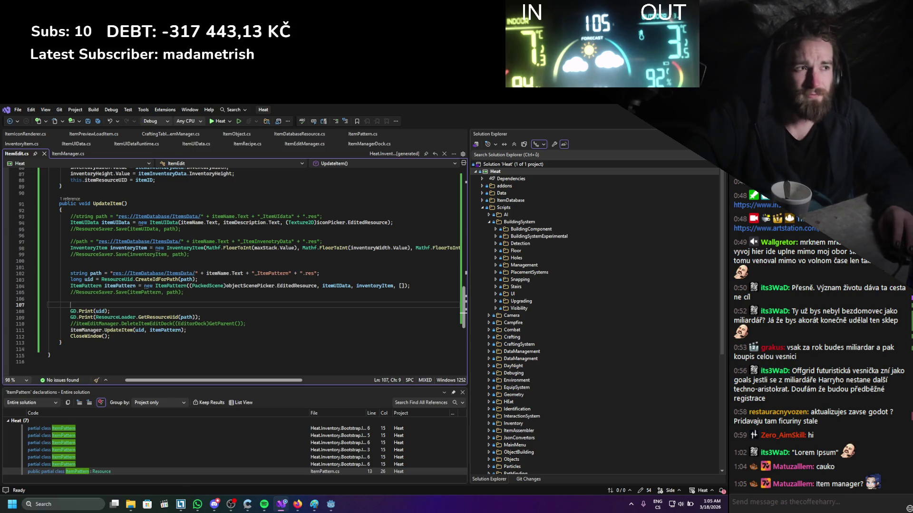
{"action": "key", "text": "alt+Tab"}
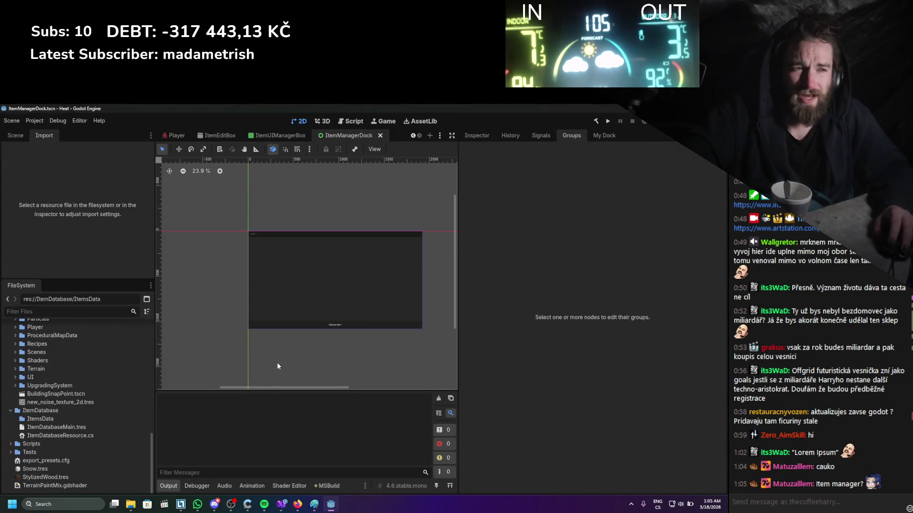
- Re-enable the ItemManager plugin in Project Settings > Plugins
{"action": "left_click", "coordinate": [281, 504]}
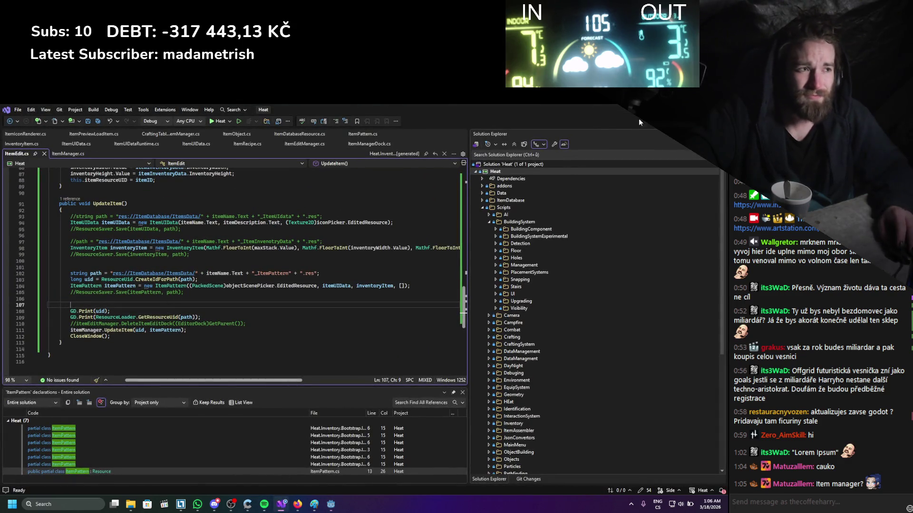
{"action": "key", "text": "alt+Tab"}
{"action": "left_click", "coordinate": [80, 121]}
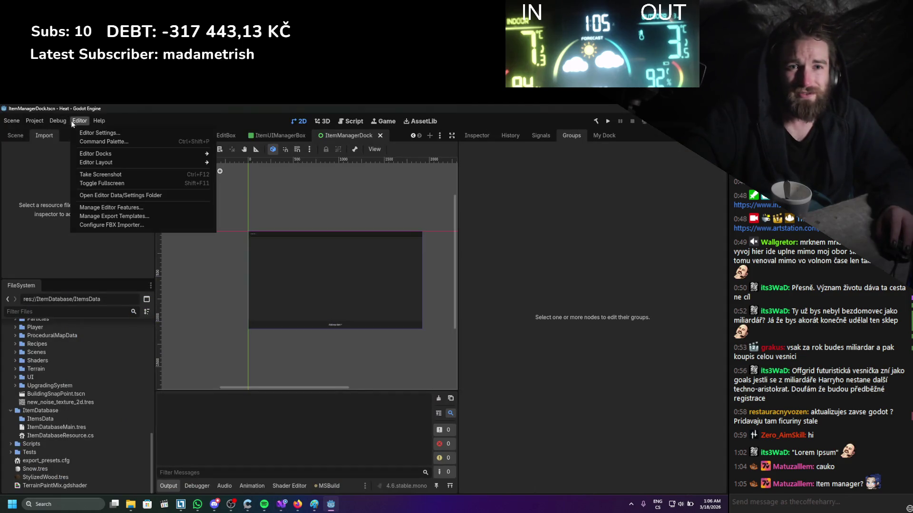
{"action": "left_click", "coordinate": [43, 132]}
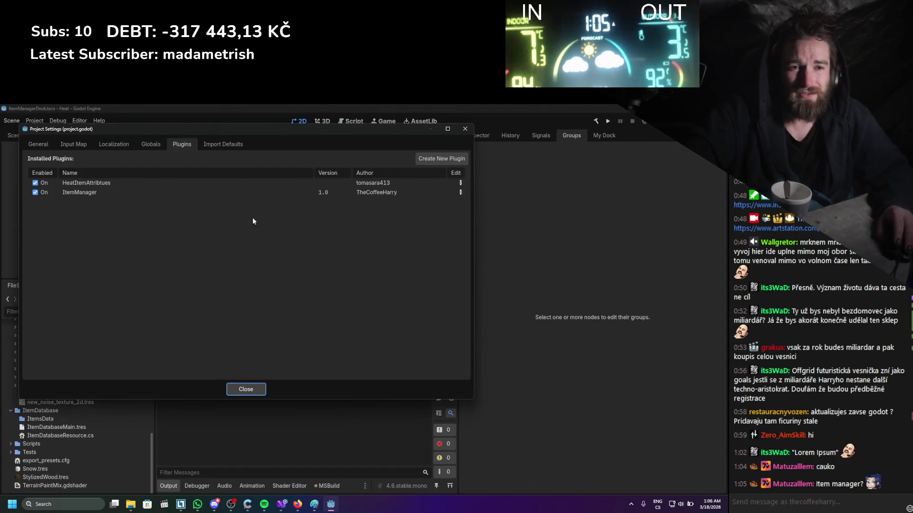
{"action": "left_click", "coordinate": [43, 193]}
{"action": "left_click", "coordinate": [464, 129]}
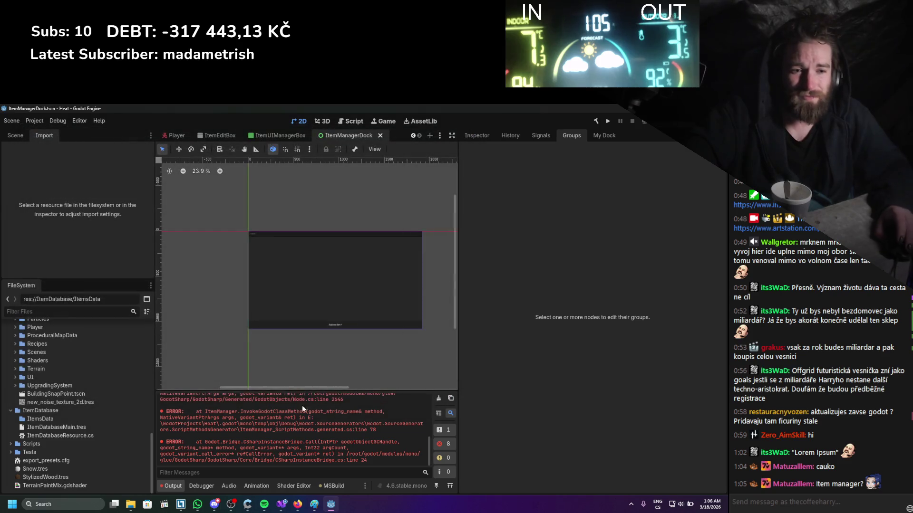
- Read the Godot.Resource-to-ItemPattern cast error in the Output, then return to Visual Studio
{"action": "scroll", "coordinate": [305, 424], "scroll_direction": "up", "scroll_amount": 5}
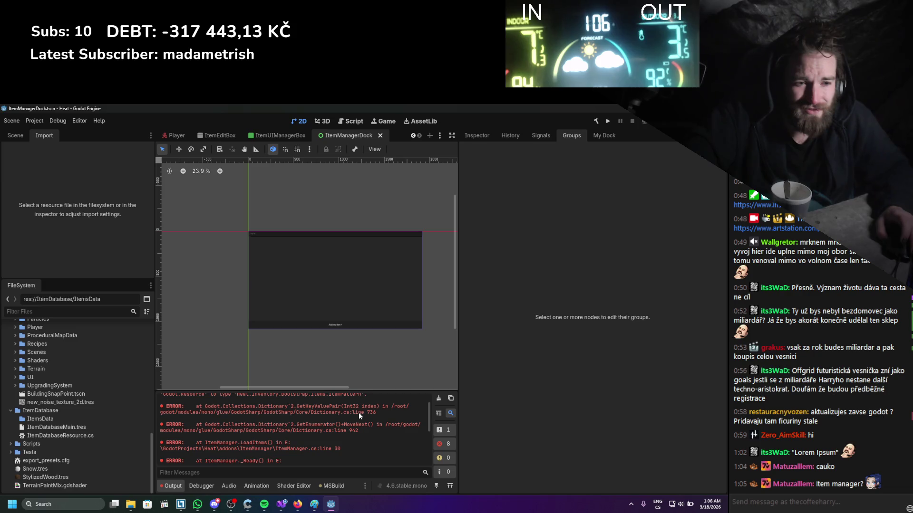
{"action": "scroll", "coordinate": [358, 413], "scroll_direction": "up", "scroll_amount": 3}
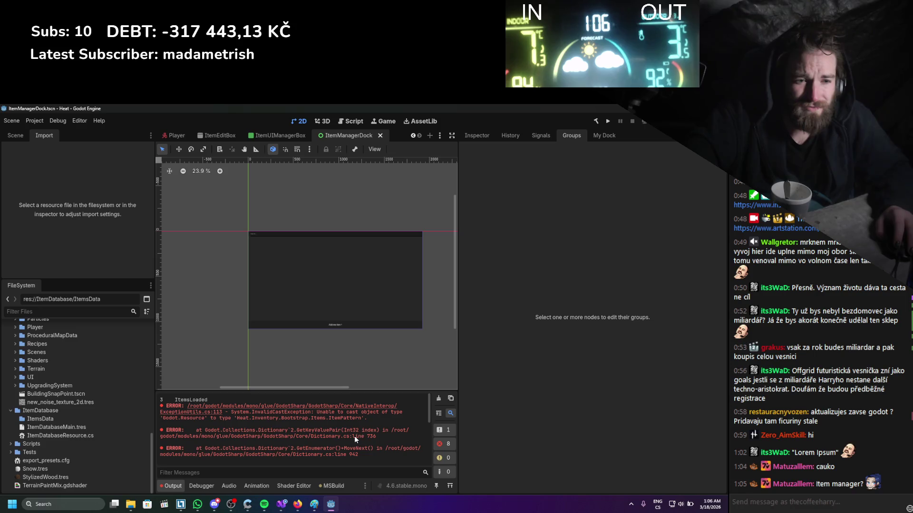
{"action": "left_click_drag", "start_coordinate": [312, 417], "coordinate": [252, 417]}
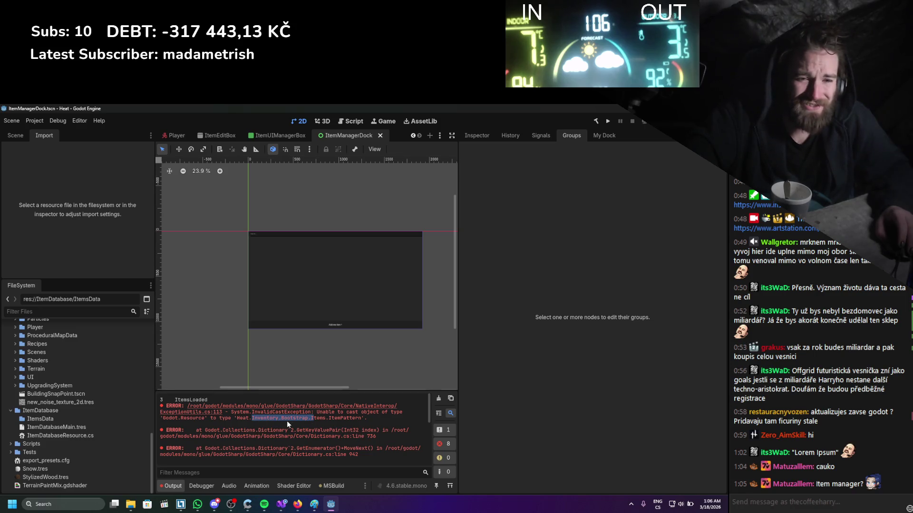
{"action": "scroll", "coordinate": [302, 425], "scroll_direction": "down", "scroll_amount": 1}
{"action": "scroll", "coordinate": [302, 425], "scroll_direction": "down", "scroll_amount": 1}
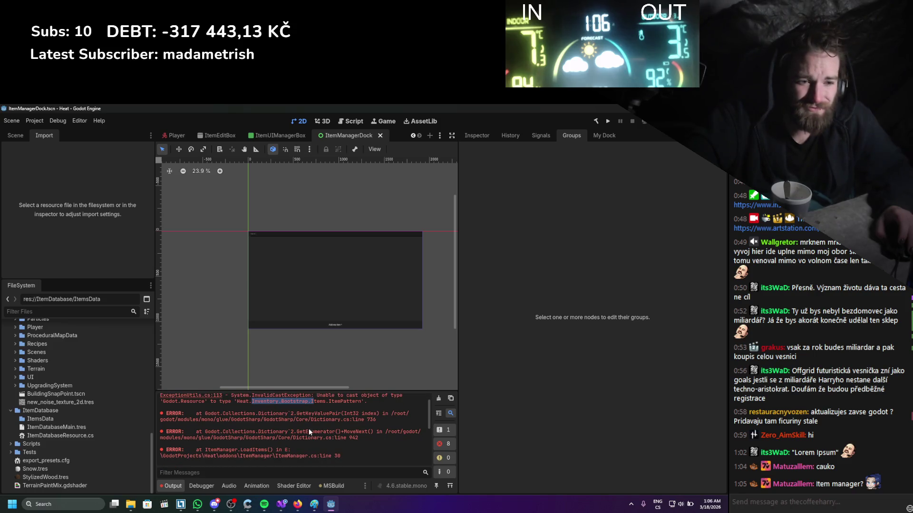
{"action": "left_click", "coordinate": [281, 508]}
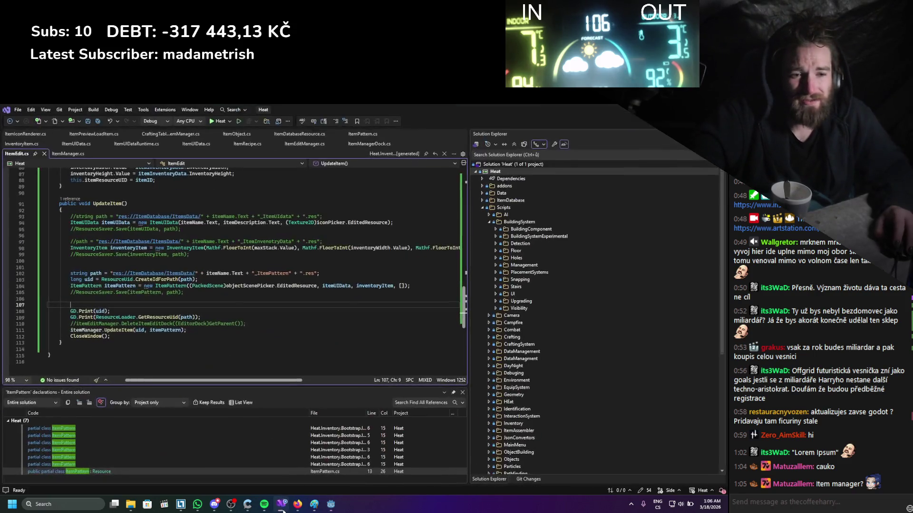
- Open ItemManager.cs and find the LoadItem call inside the LoadItems loop
{"action": "left_click", "coordinate": [282, 508]}
{"action": "left_click", "coordinate": [282, 508]}
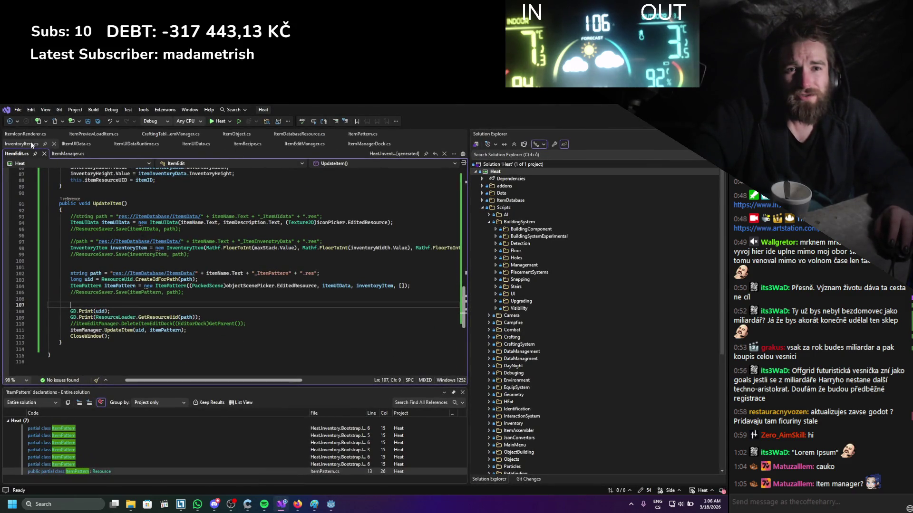
{"action": "left_click", "coordinate": [69, 153]}
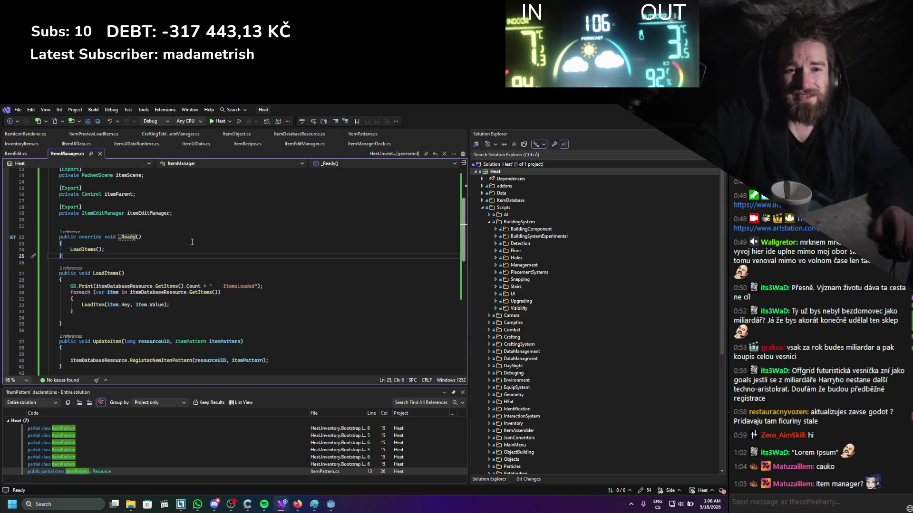
{"action": "scroll", "coordinate": [191, 266], "scroll_direction": "down", "scroll_amount": 2}
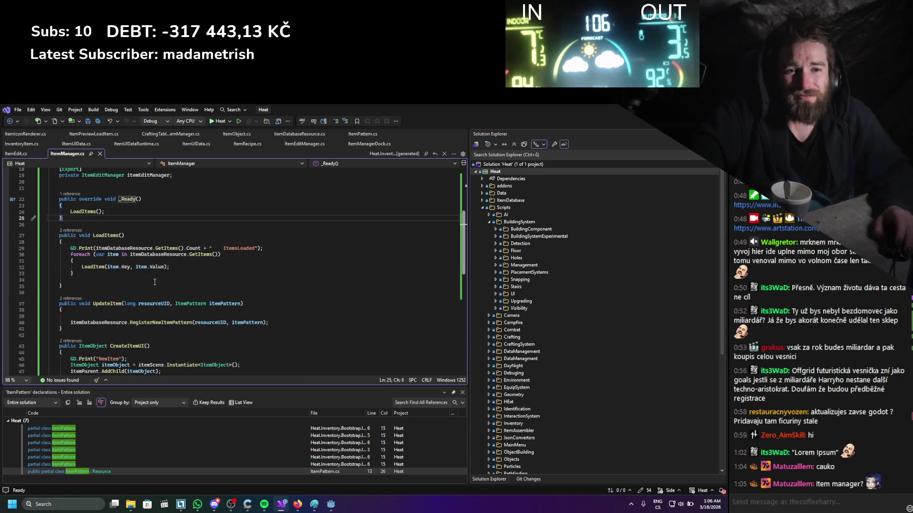
{"action": "left_click", "coordinate": [95, 267]}
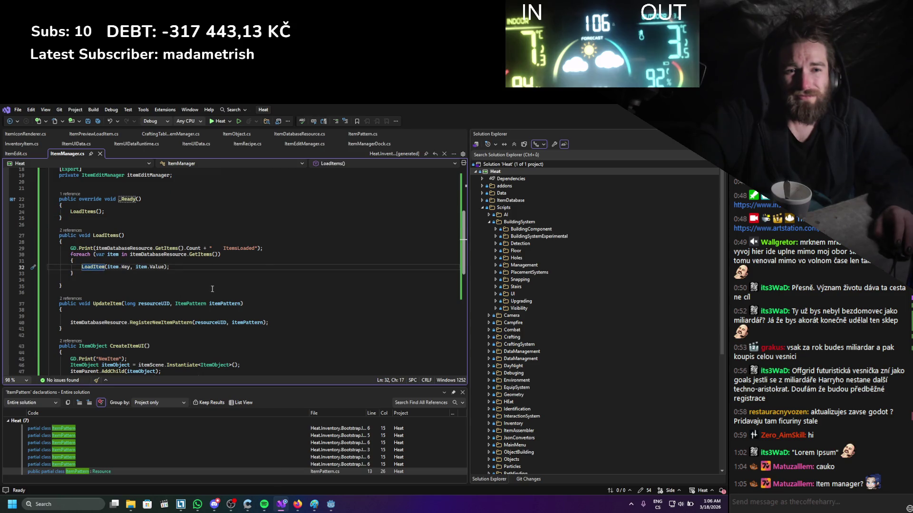
{"action": "scroll", "coordinate": [213, 281], "scroll_direction": "down", "scroll_amount": 1}
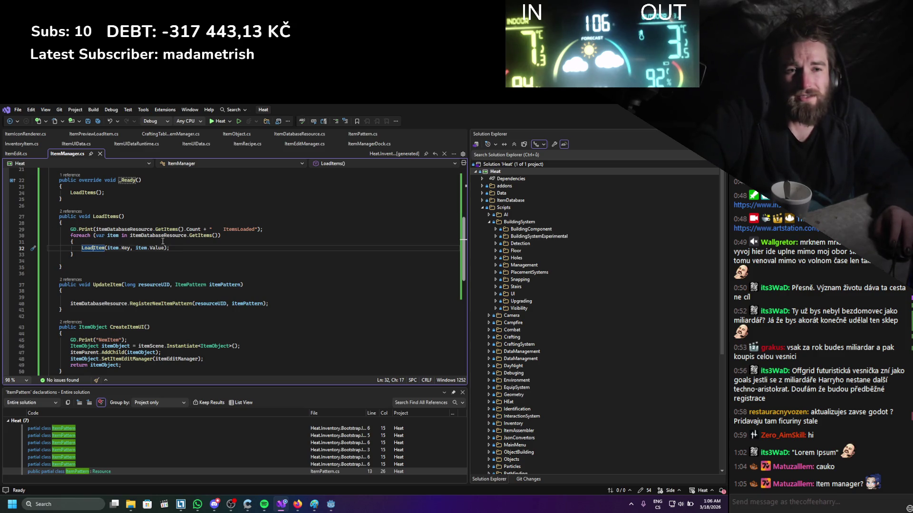
- Insert GD.Print(item.Value); above the LoadItem call and save ItemManager.cs
{"action": "key", "text": "ctrl+Return"}
{"action": "type", "text": "GD"}
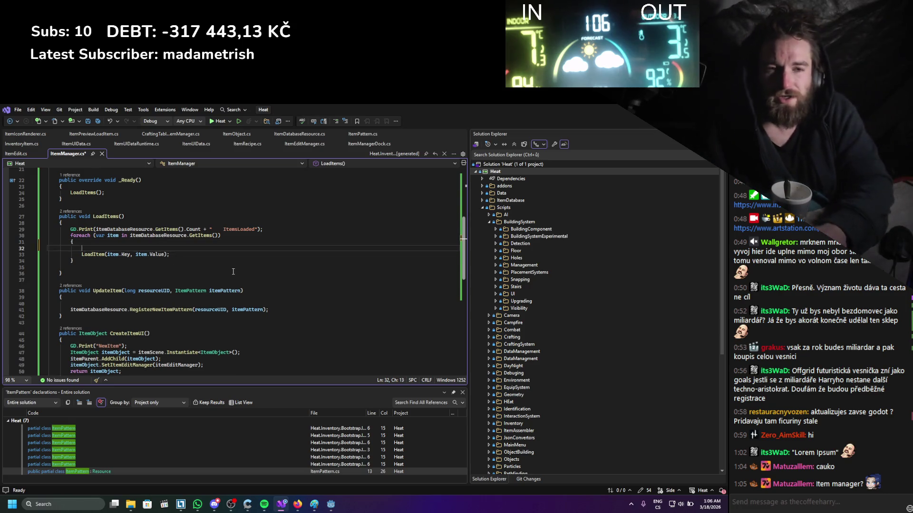
{"action": "type", "text": ".Print("}
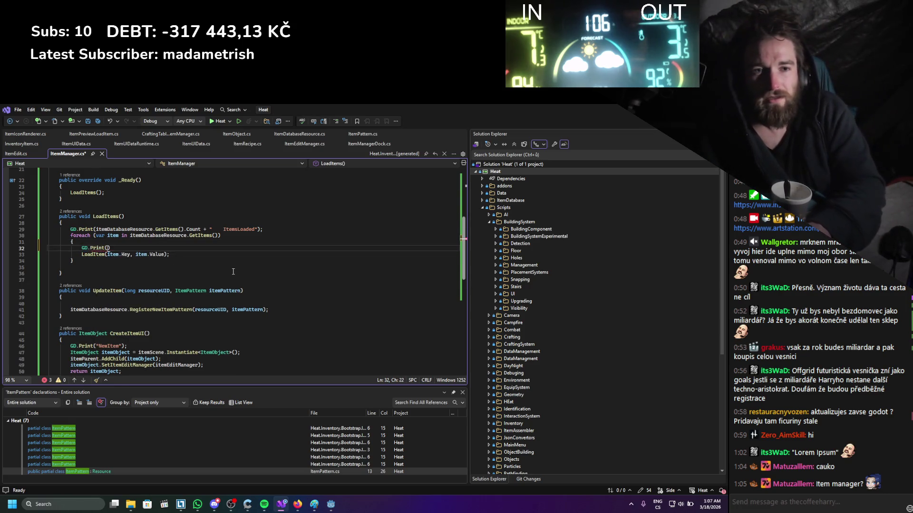
{"action": "type", "text": ";"}
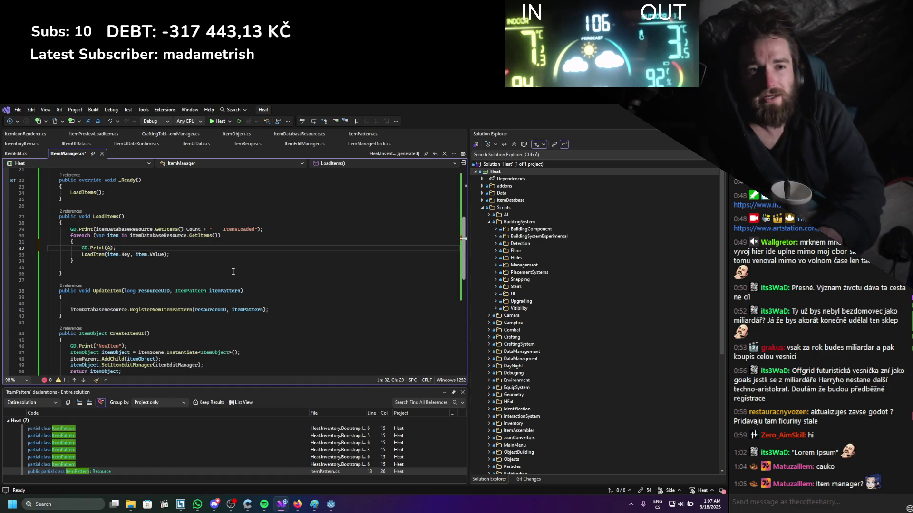
{"action": "type", "text": "item."}
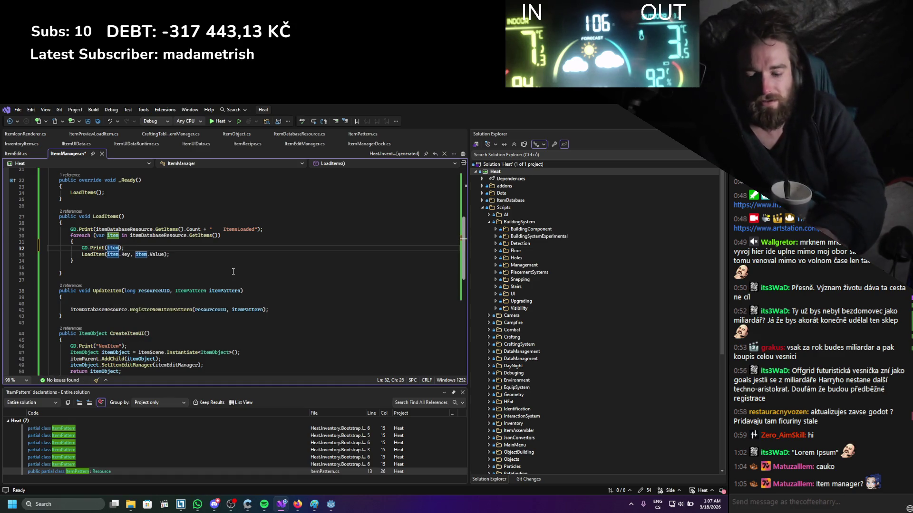
{"action": "type", "text": "V"}
{"action": "key", "text": "Tab"}
{"action": "key", "text": "ctrl+s"}
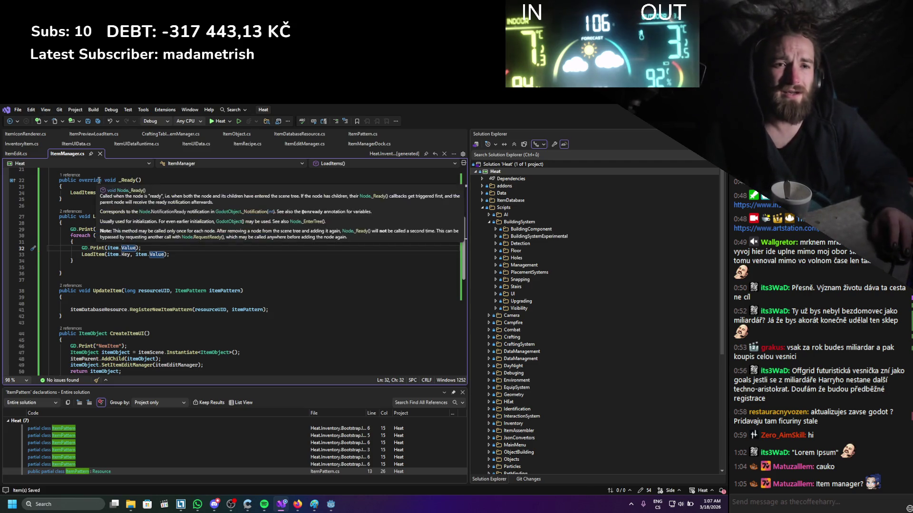
{"action": "scroll", "coordinate": [141, 283], "scroll_direction": "down", "scroll_amount": 1}
{"action": "scroll", "coordinate": [142, 284], "scroll_direction": "down", "scroll_amount": 3}
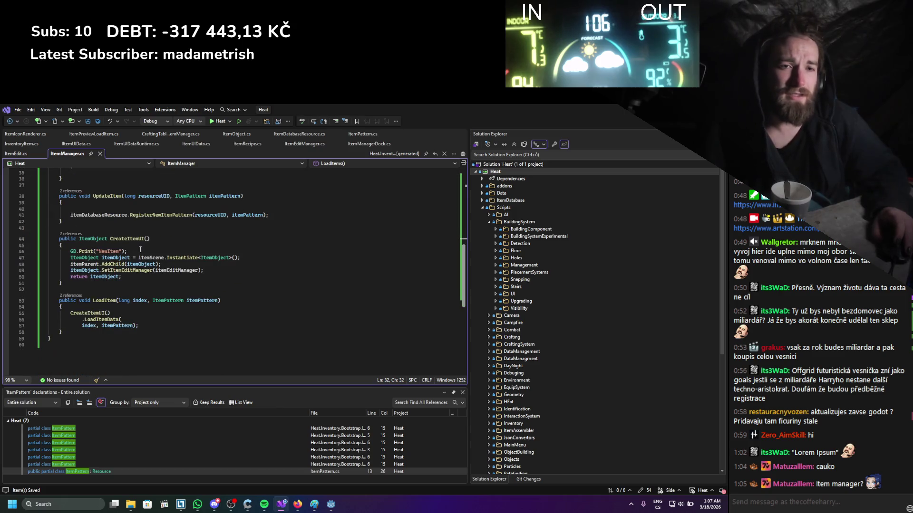
{"action": "scroll", "coordinate": [202, 257], "scroll_direction": "up", "scroll_amount": 1}
{"action": "scroll", "coordinate": [202, 257], "scroll_direction": "up", "scroll_amount": 1}
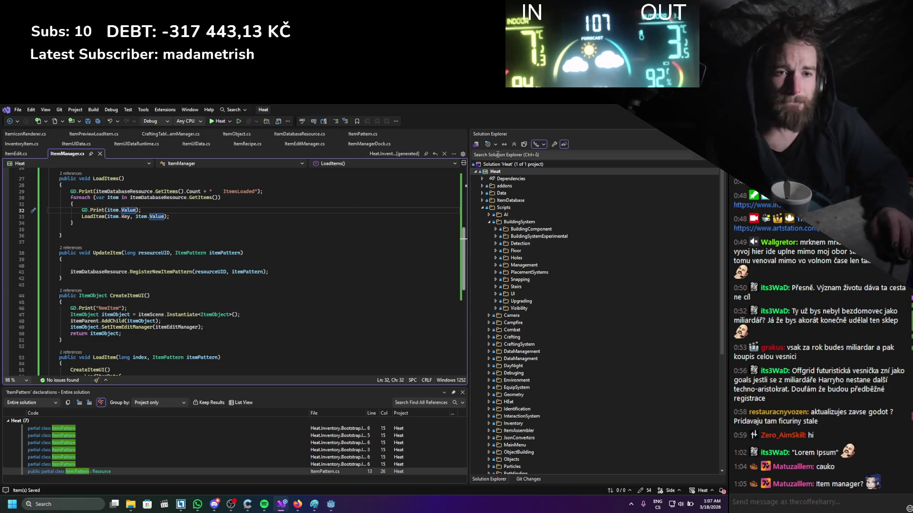
{"action": "key", "text": "alt+Tab"}
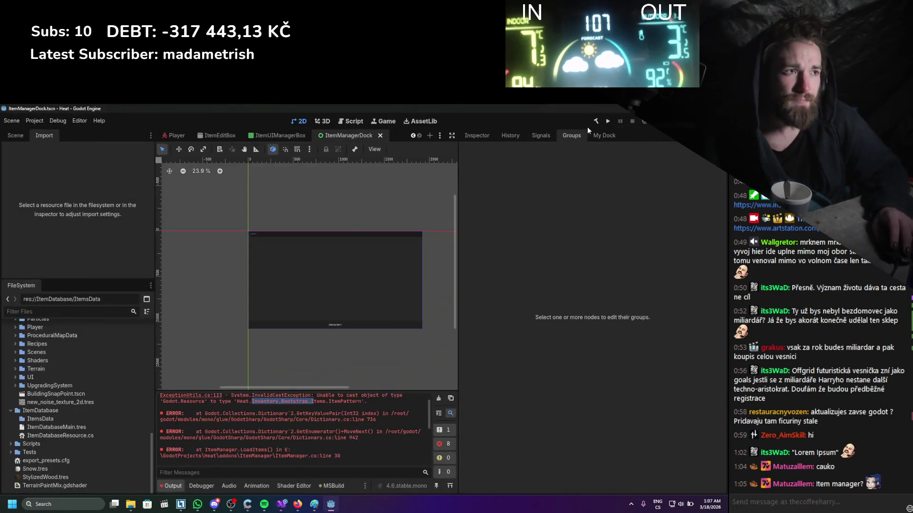
- Rebuild the .NET project, clear the output, and select ItemDatabaseMain.tres
{"action": "left_click", "coordinate": [596, 121]}
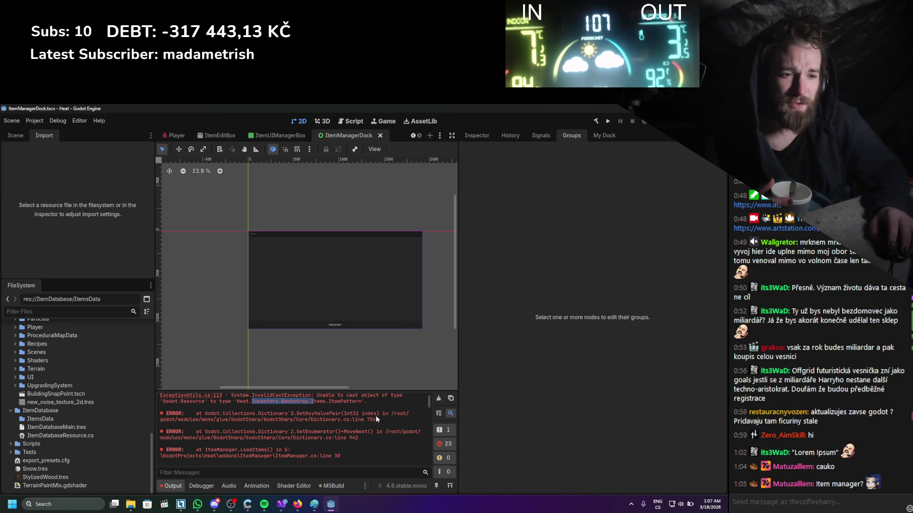
{"action": "left_click", "coordinate": [438, 399]}
{"action": "left_click", "coordinate": [50, 427]}
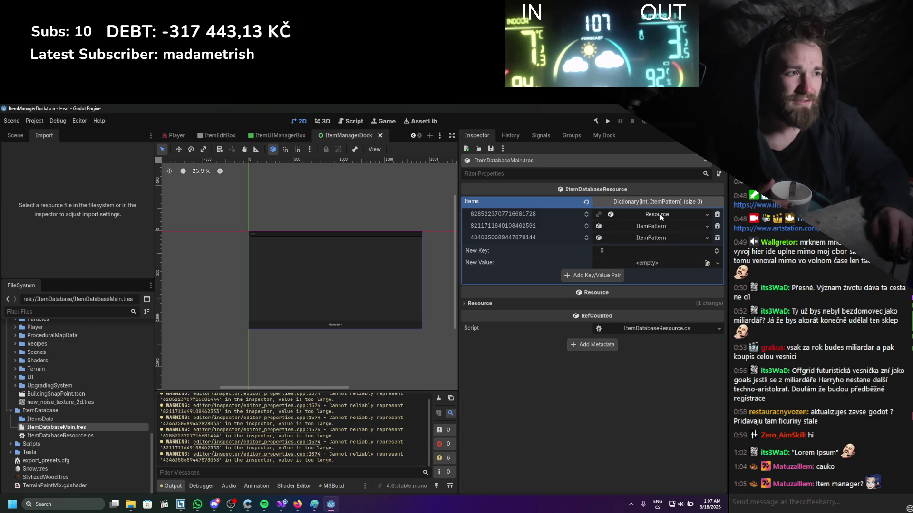
- Remove the stored item entries from ItemDatabaseMain.tres, save it, and clear the output log
{"action": "left_click", "coordinate": [717, 214]}
{"action": "left_click", "coordinate": [717, 215]}
{"action": "left_click", "coordinate": [716, 214]}
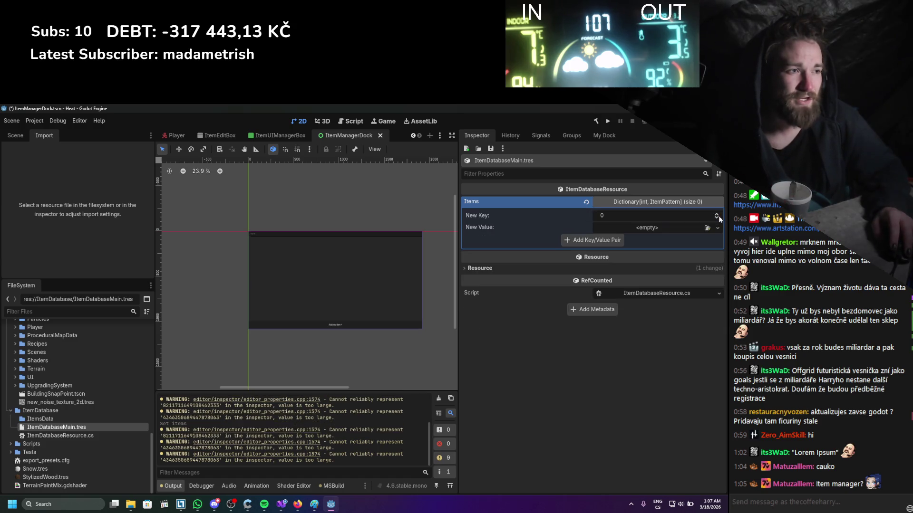
{"action": "key", "text": "ctrl+s"}
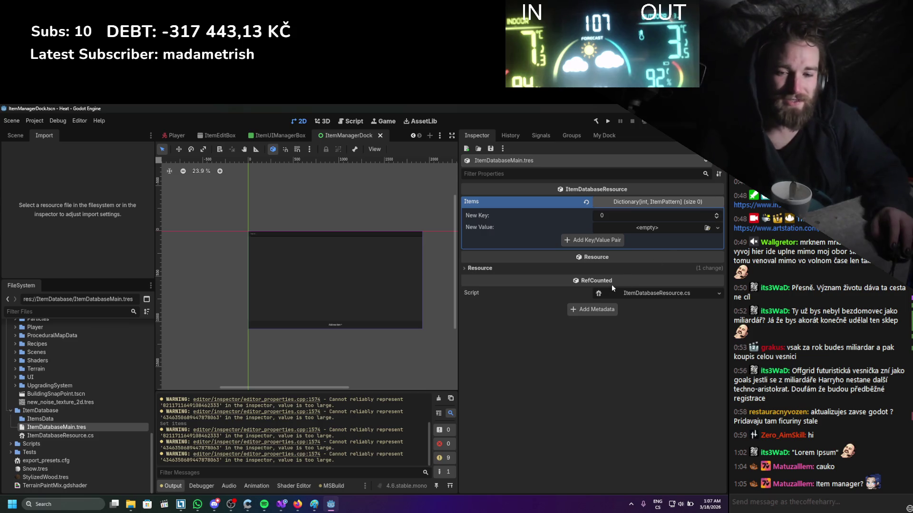
{"action": "mouse_move", "coordinate": [611, 284]}
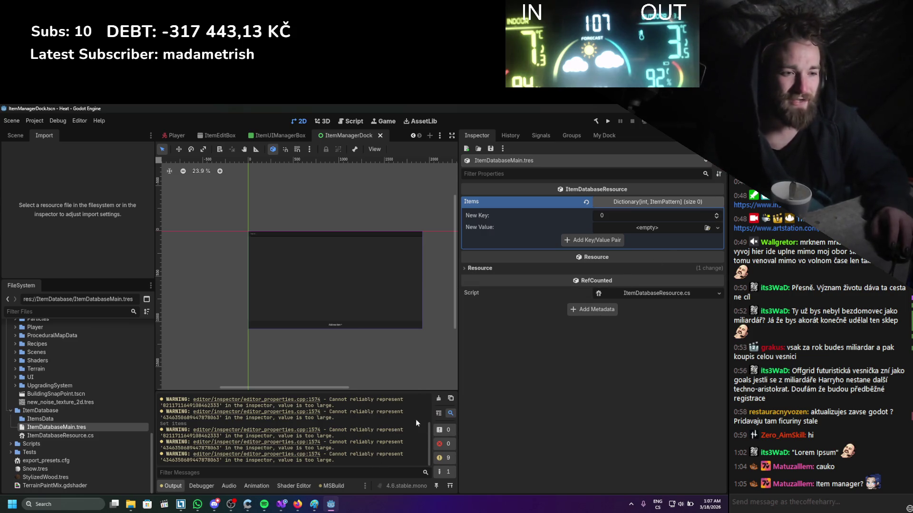
{"action": "left_click", "coordinate": [438, 399]}
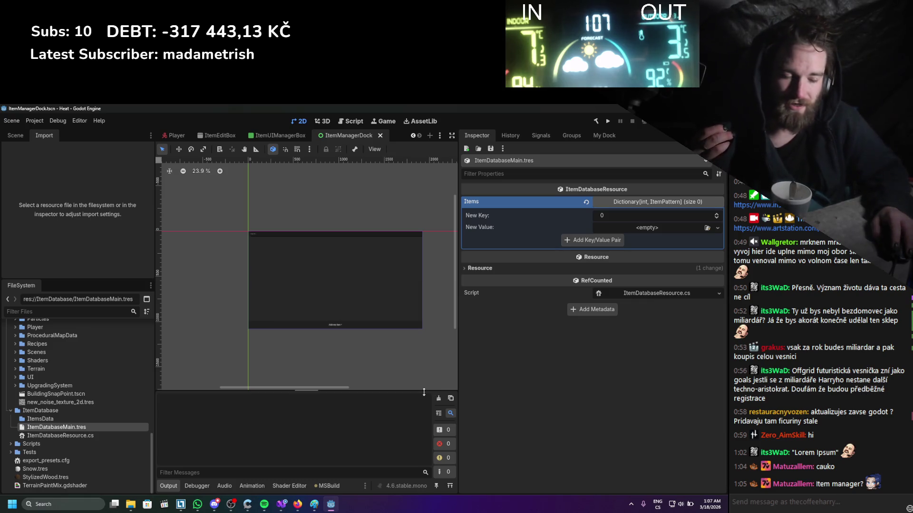
{"action": "left_click", "coordinate": [282, 505]}
- Pick Hand_BaseItem as the item's scene and save it via Update Item
{"action": "left_click", "coordinate": [282, 505]}
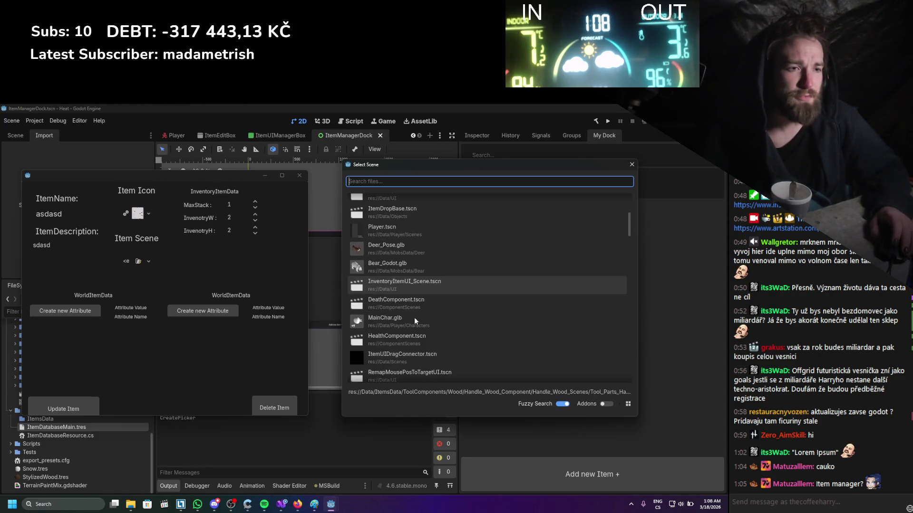
{"action": "scroll", "coordinate": [418, 263], "scroll_direction": "down", "scroll_amount": 5}
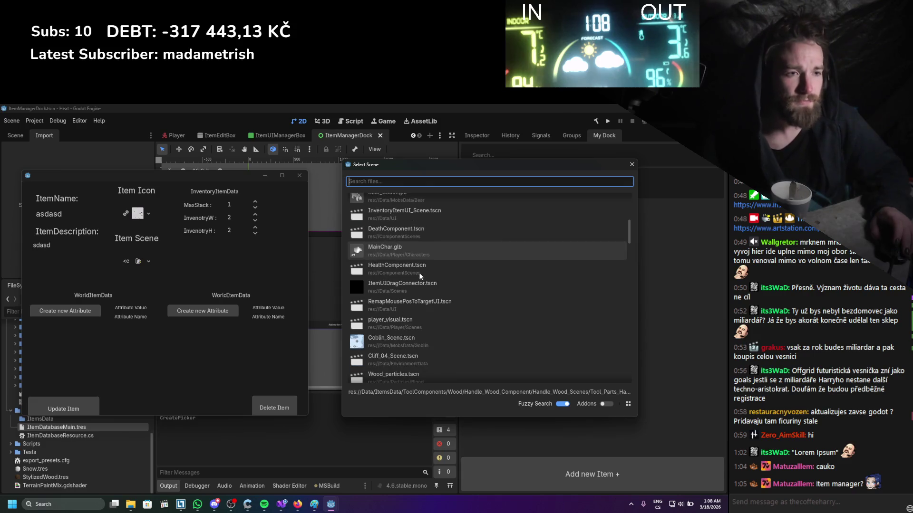
{"action": "scroll", "coordinate": [419, 260], "scroll_direction": "down", "scroll_amount": 3}
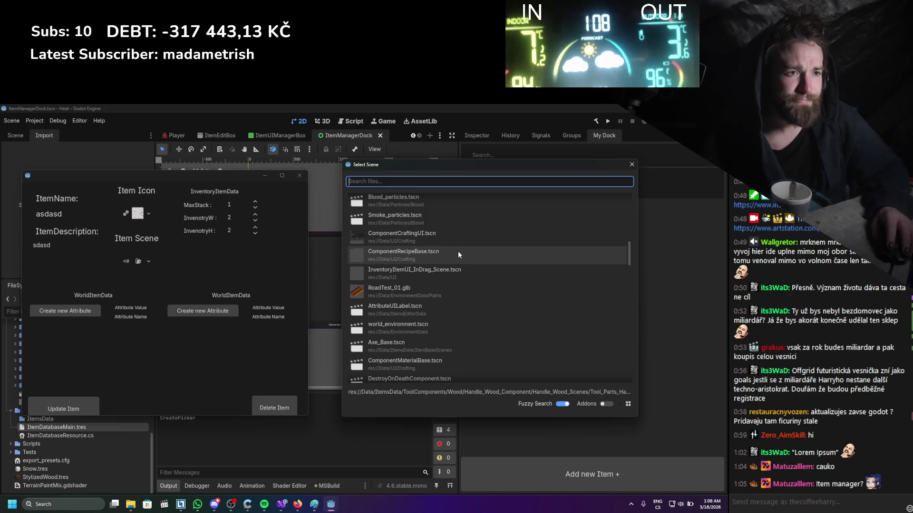
{"action": "scroll", "coordinate": [455, 265], "scroll_direction": "down", "scroll_amount": 5}
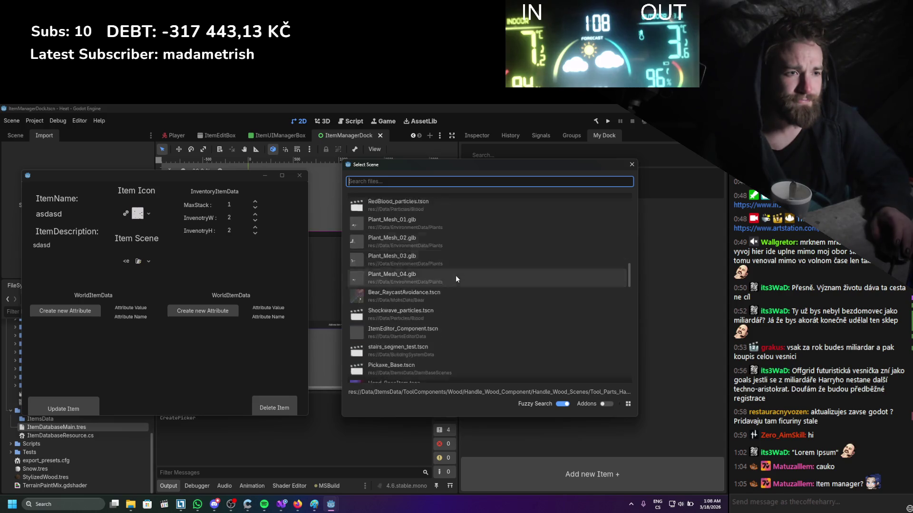
{"action": "scroll", "coordinate": [455, 280], "scroll_direction": "down", "scroll_amount": 2}
{"action": "double_click", "coordinate": [445, 295]}
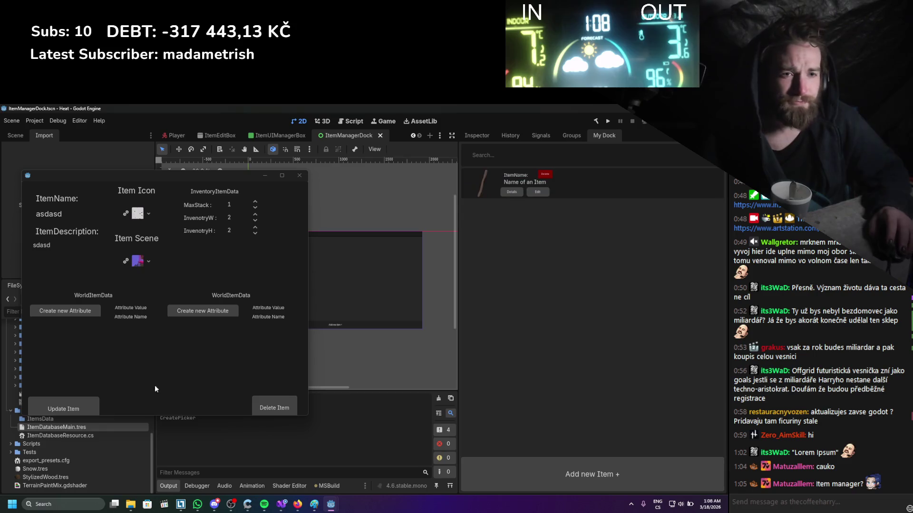
{"action": "left_click", "coordinate": [79, 408]}
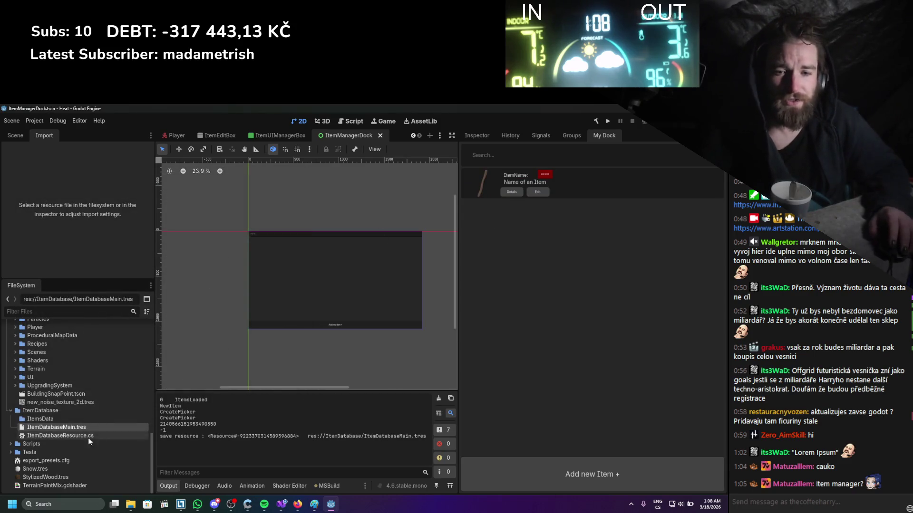
- Select ItemDatabaseMain.tres and view its properties in the Inspector
{"action": "left_click", "coordinate": [76, 428]}
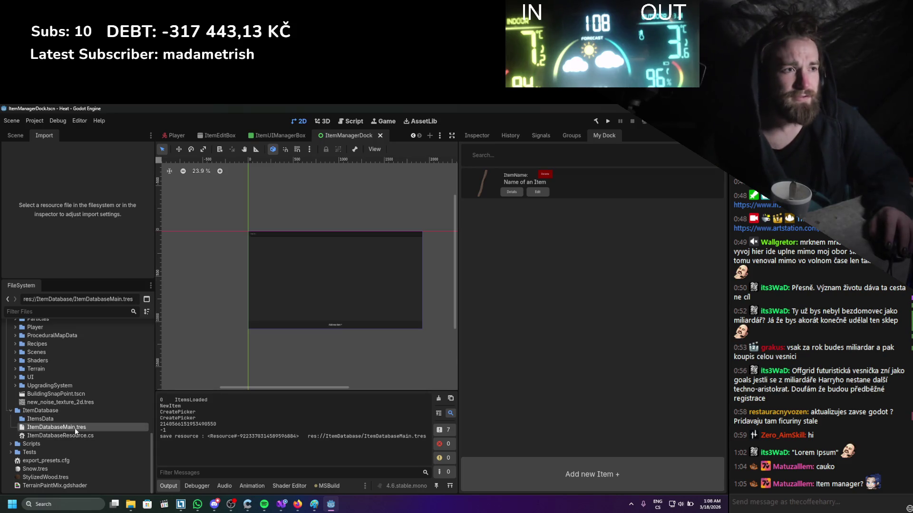
{"action": "left_click", "coordinate": [477, 135]}
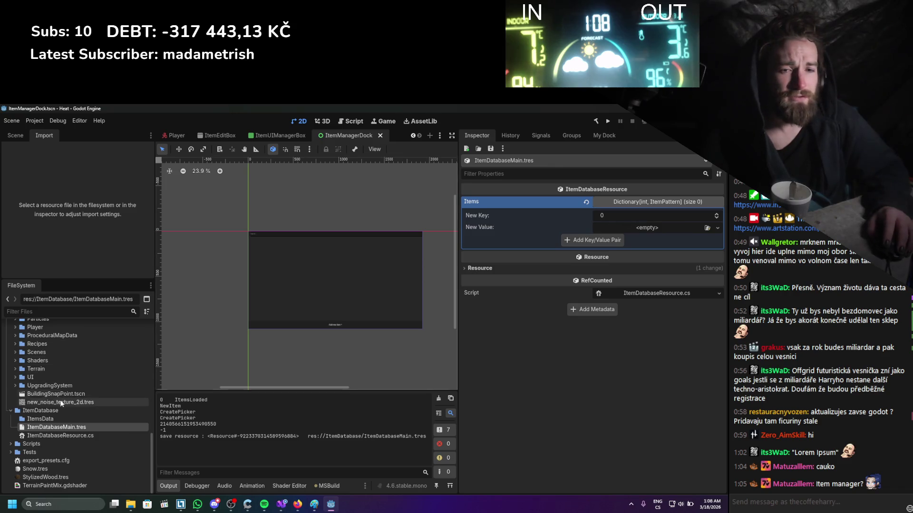
{"action": "left_click", "coordinate": [62, 419]}
{"action": "left_click", "coordinate": [62, 428]}
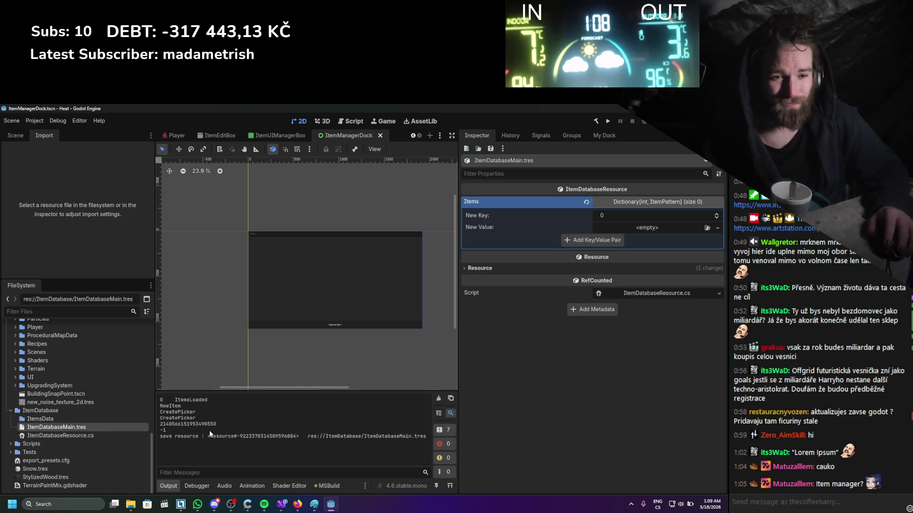
- Toggle the ItemManager plugin off and back on in Project Settings > Plugins
{"action": "left_click", "coordinate": [36, 121]}
{"action": "left_click", "coordinate": [38, 133]}
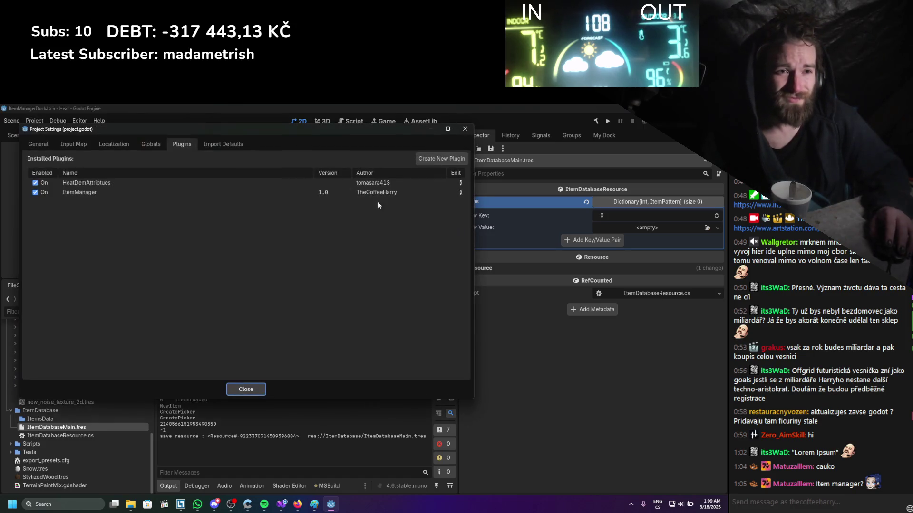
{"action": "left_click", "coordinate": [37, 192]}
{"action": "left_click", "coordinate": [35, 193]}
{"action": "left_click", "coordinate": [246, 389]}
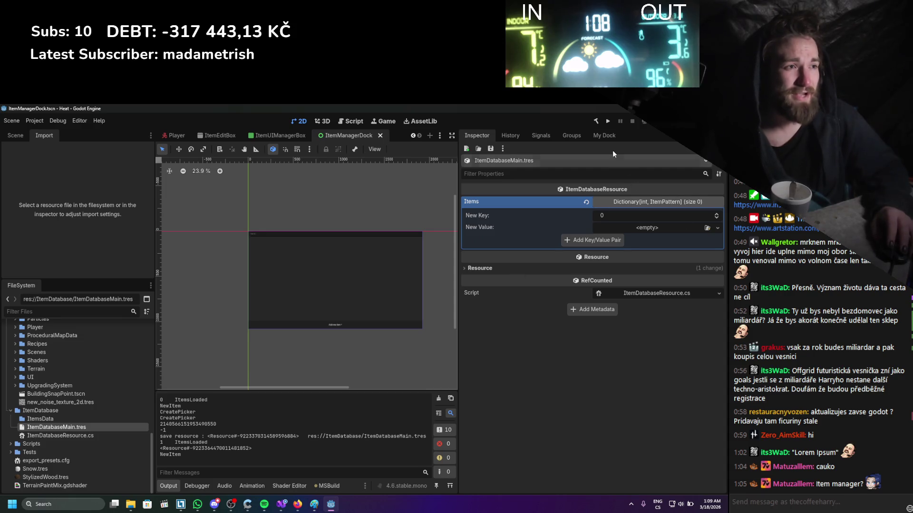
- Check the item manager's list, then launch Godot 4.6 from the desktop and confirm running it
{"action": "left_click", "coordinate": [597, 135]}
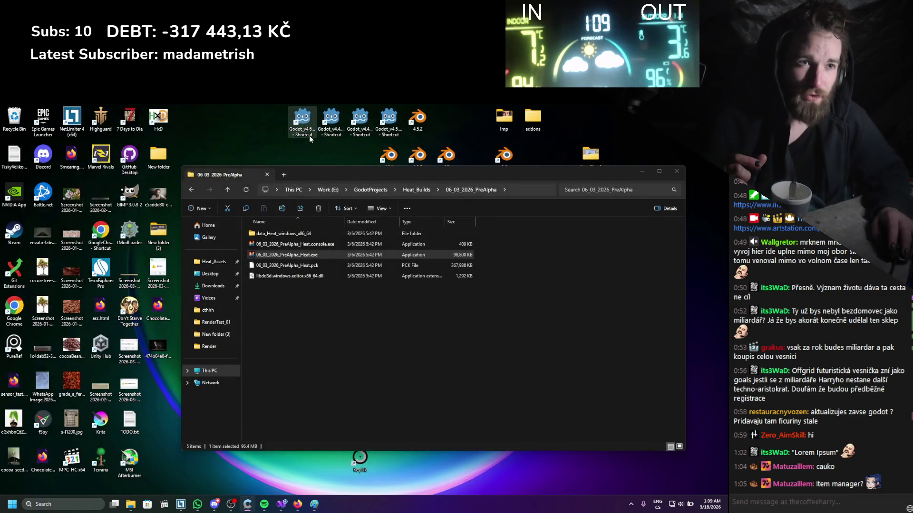
{"action": "double_click", "coordinate": [306, 128]}
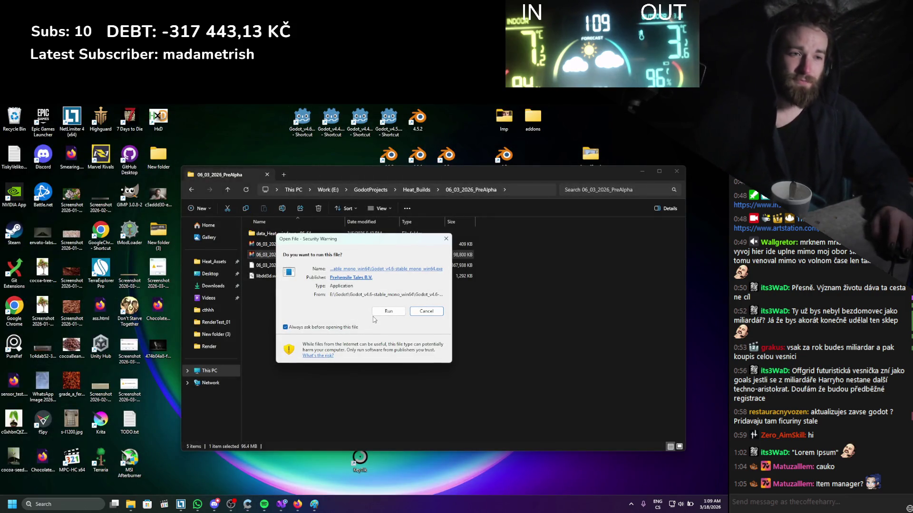
{"action": "left_click", "coordinate": [375, 314]}
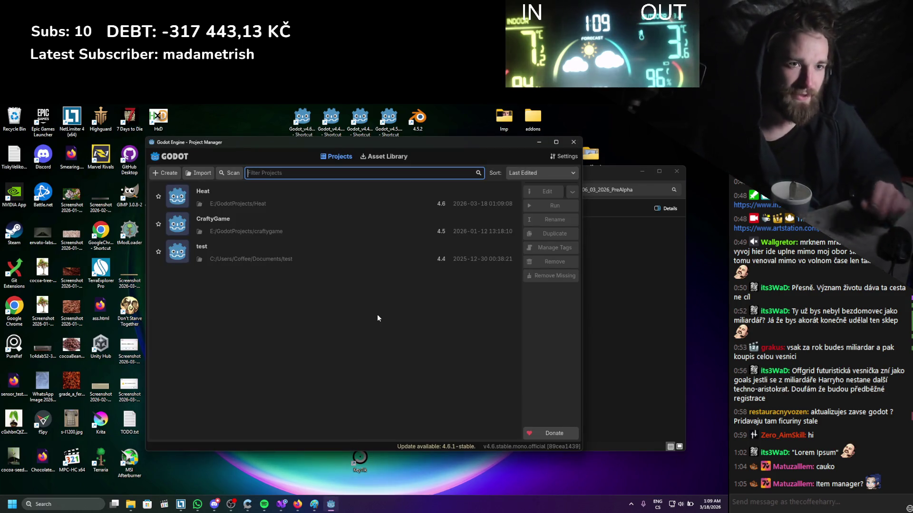
- Reopen the Heat project from the Project Manager list
{"action": "double_click", "coordinate": [272, 190]}
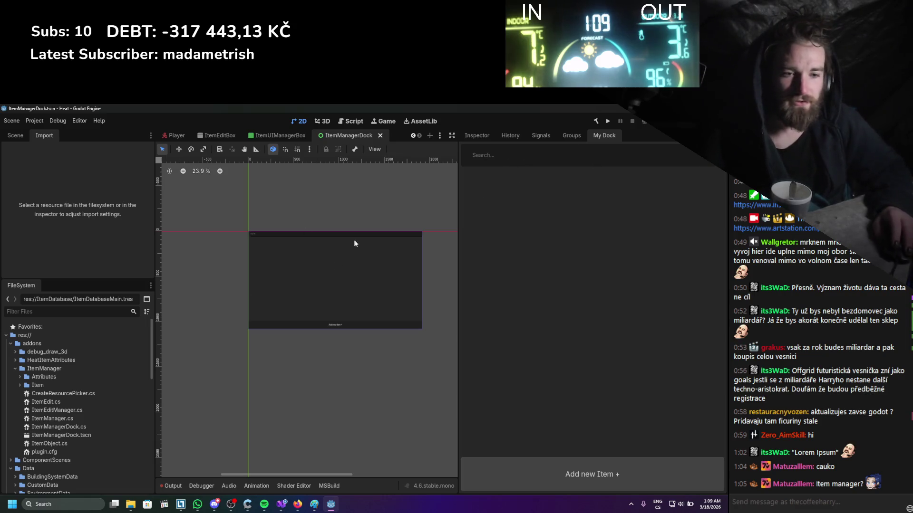
- Review the Output errors, show ItemDatabaseMain.tres properties, and clear the output log
{"action": "left_click", "coordinate": [175, 486]}
{"action": "scroll", "coordinate": [295, 436], "scroll_direction": "up", "scroll_amount": 5}
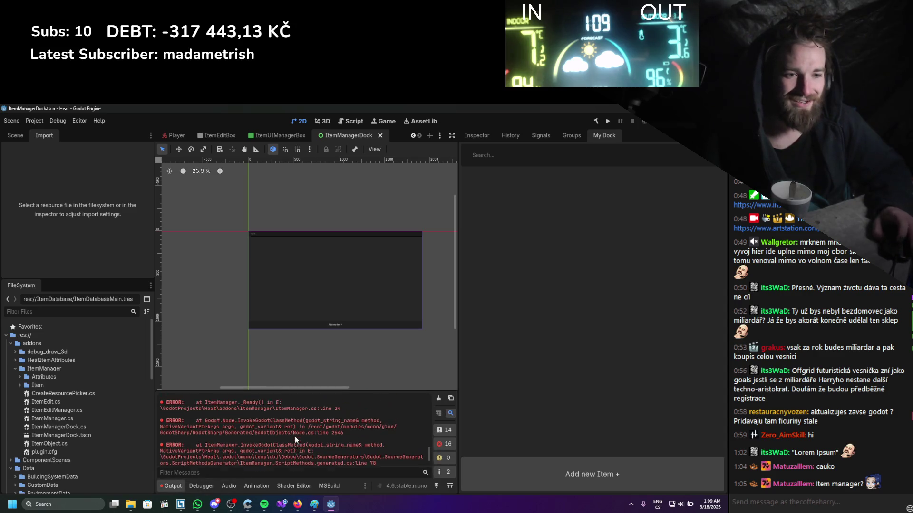
{"action": "scroll", "coordinate": [295, 436], "scroll_direction": "up", "scroll_amount": 2}
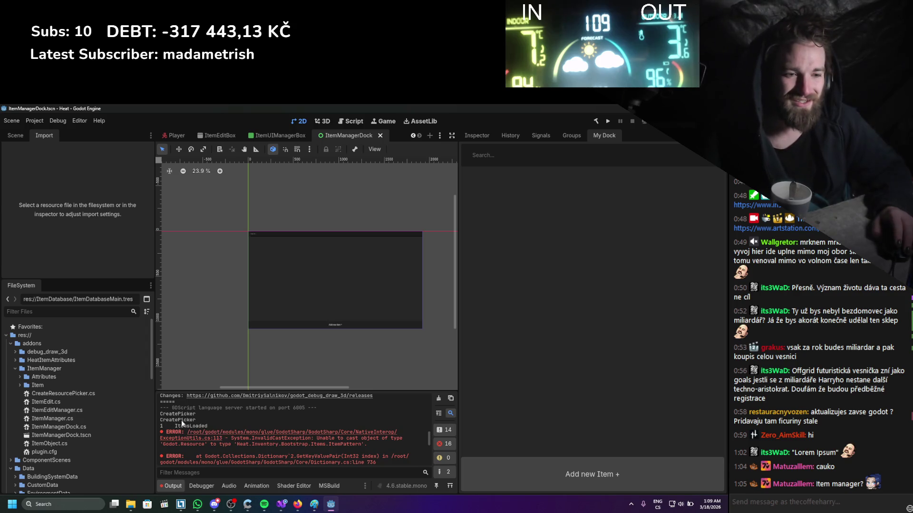
{"action": "scroll", "coordinate": [97, 406], "scroll_direction": "down", "scroll_amount": 10}
{"action": "scroll", "coordinate": [90, 409], "scroll_direction": "down", "scroll_amount": 3}
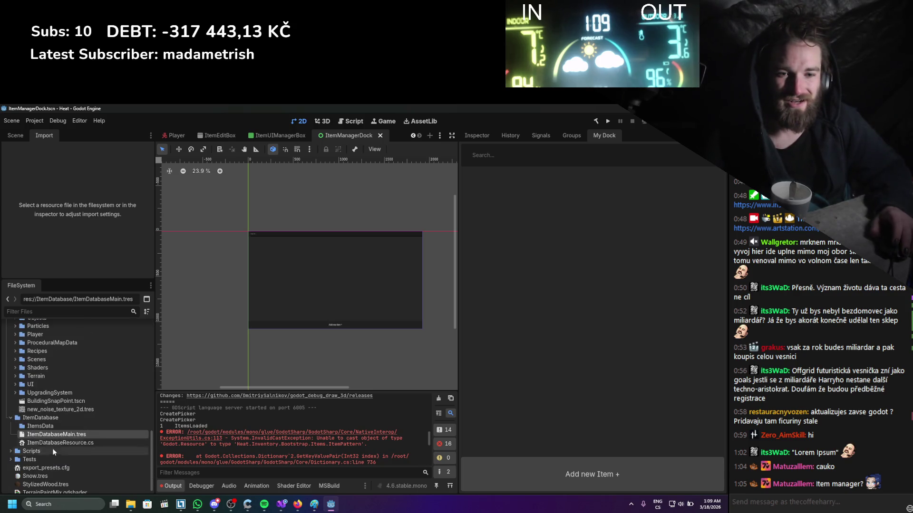
{"action": "left_click", "coordinate": [477, 135]}
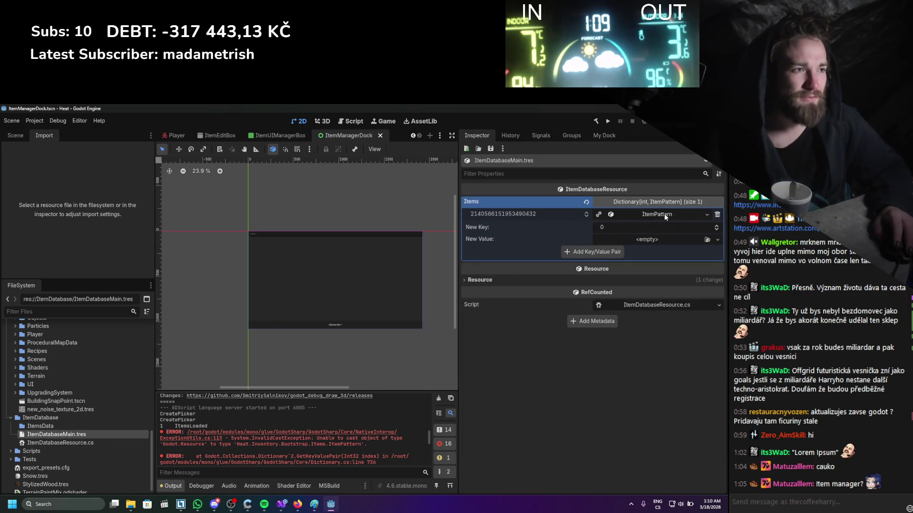
{"action": "left_click", "coordinate": [438, 399]}
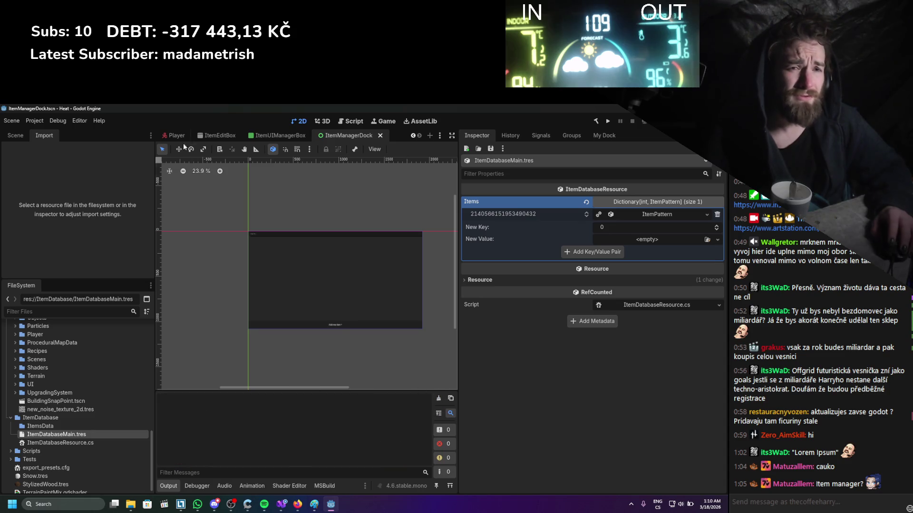
- Toggle the ItemManager plugin off and on, then expand and collapse the saved ItemPattern entry
{"action": "left_click", "coordinate": [41, 121]}
{"action": "left_click", "coordinate": [41, 132]}
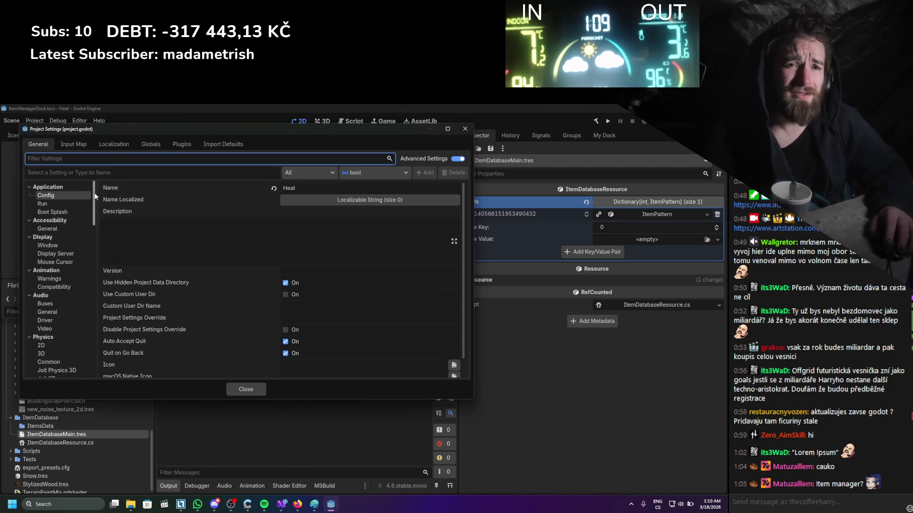
{"action": "left_click", "coordinate": [181, 144]}
{"action": "left_click", "coordinate": [35, 192]}
{"action": "left_click", "coordinate": [35, 192]}
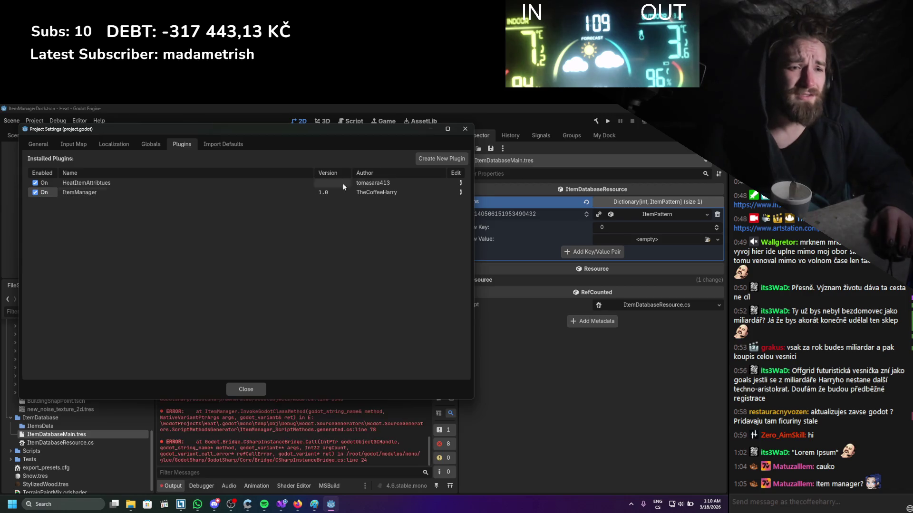
{"action": "left_click", "coordinate": [463, 129]}
{"action": "left_click", "coordinate": [652, 215]}
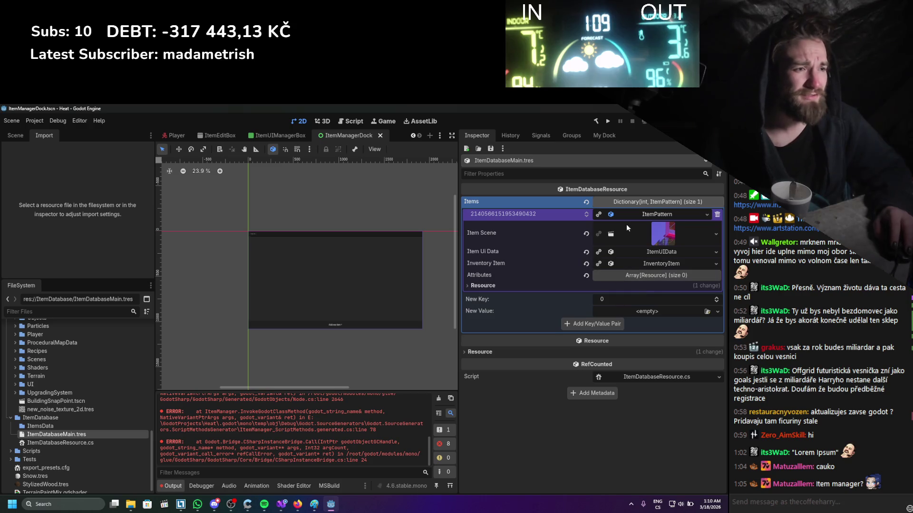
{"action": "left_click", "coordinate": [636, 213]}
- Add an empty entry to the Items dictionary, then remove it again
{"action": "scroll", "coordinate": [309, 450], "scroll_direction": "up", "scroll_amount": 5}
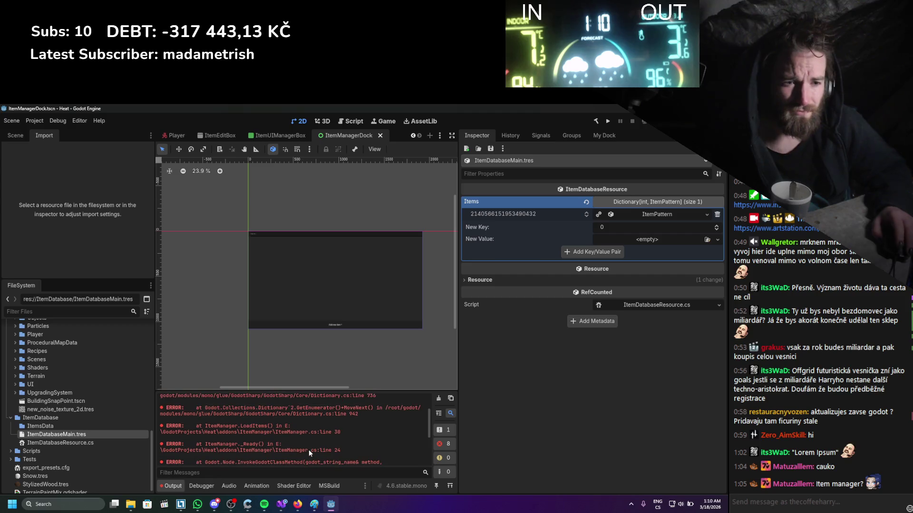
{"action": "scroll", "coordinate": [309, 450], "scroll_direction": "up", "scroll_amount": 3}
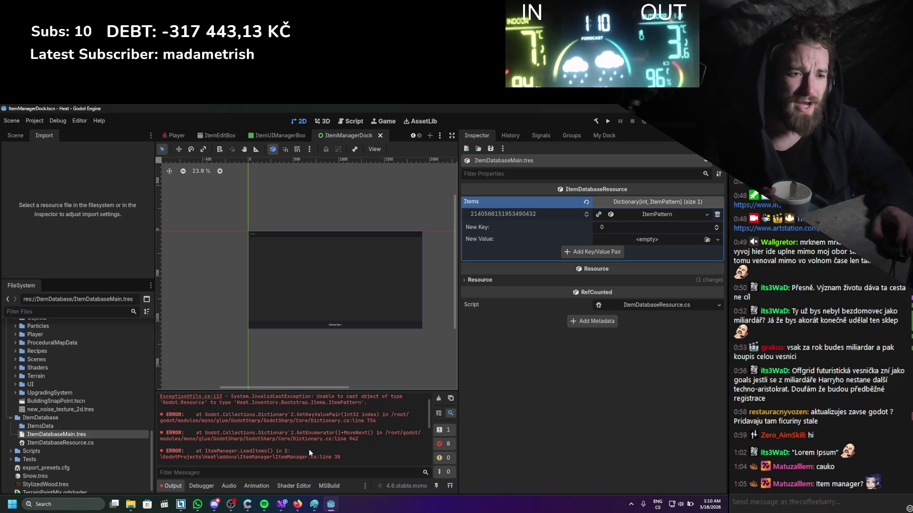
{"action": "scroll", "coordinate": [309, 449], "scroll_direction": "down", "scroll_amount": 5}
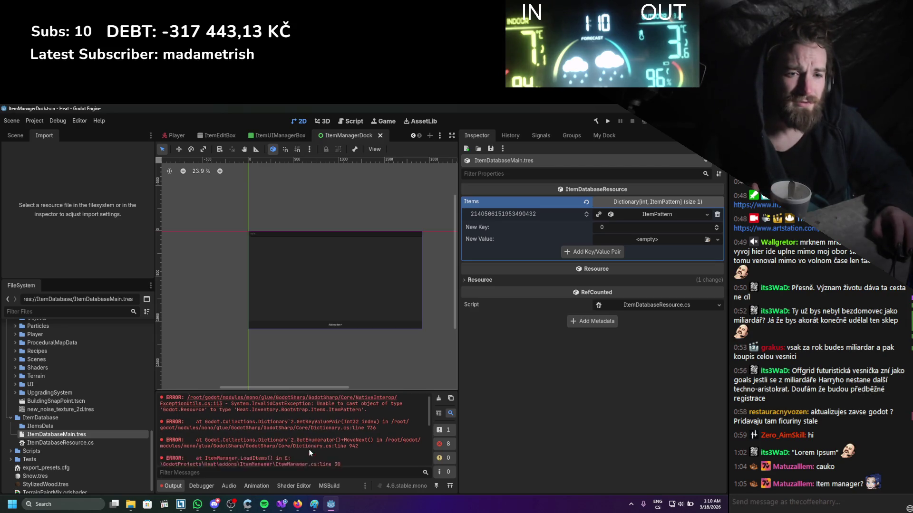
{"action": "scroll", "coordinate": [309, 449], "scroll_direction": "up", "scroll_amount": 5}
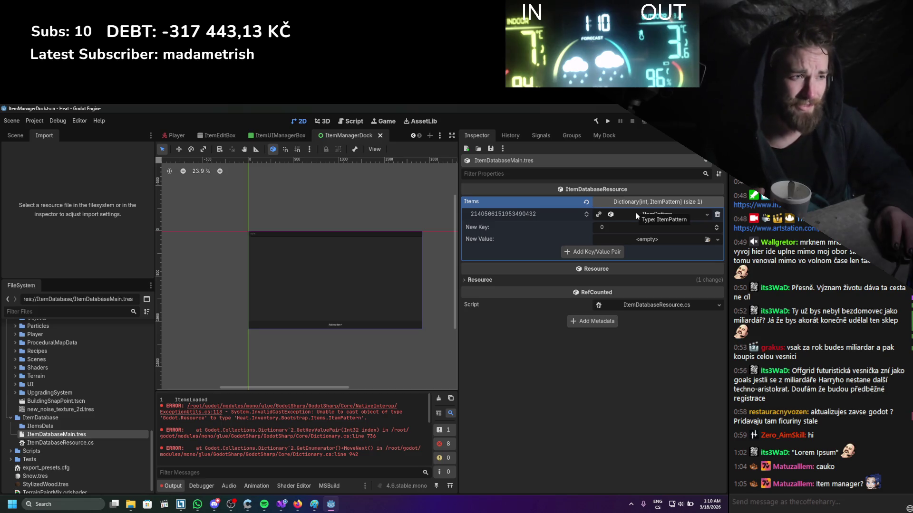
{"action": "left_click", "coordinate": [611, 253]}
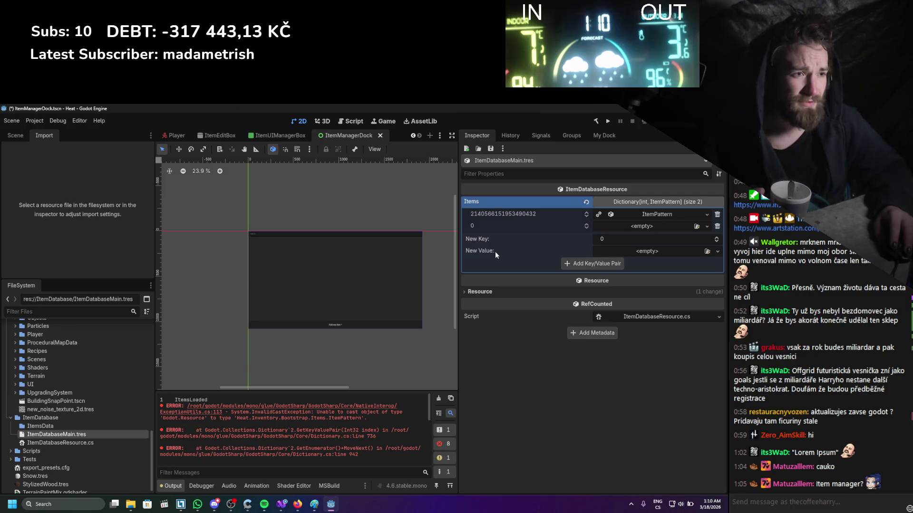
{"action": "left_click", "coordinate": [718, 227]}
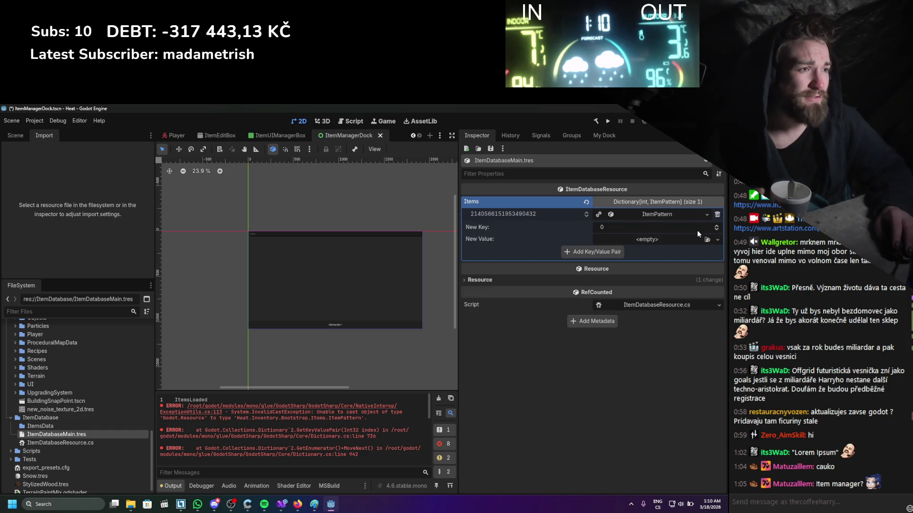
- Expand the ItemPattern entry's Resource section and select its Path, then return to Visual Studio
{"action": "left_click", "coordinate": [646, 216]}
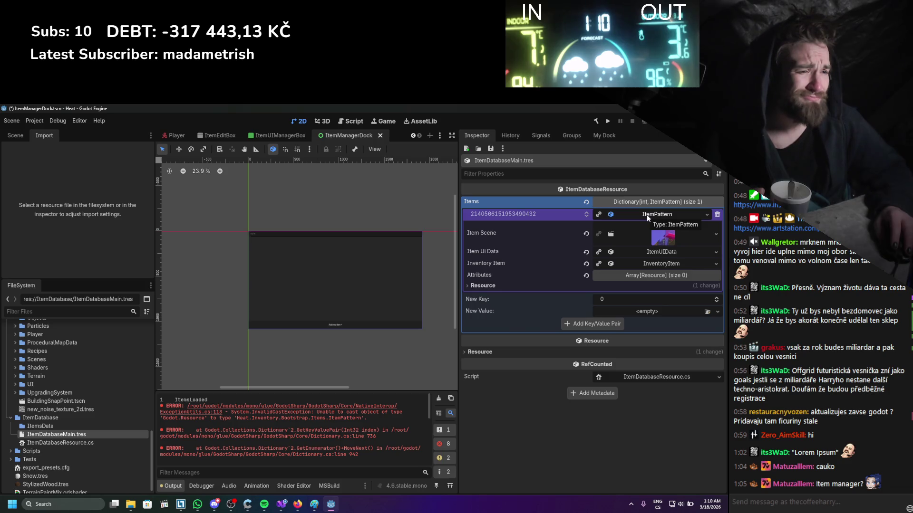
{"action": "left_click", "coordinate": [647, 215]}
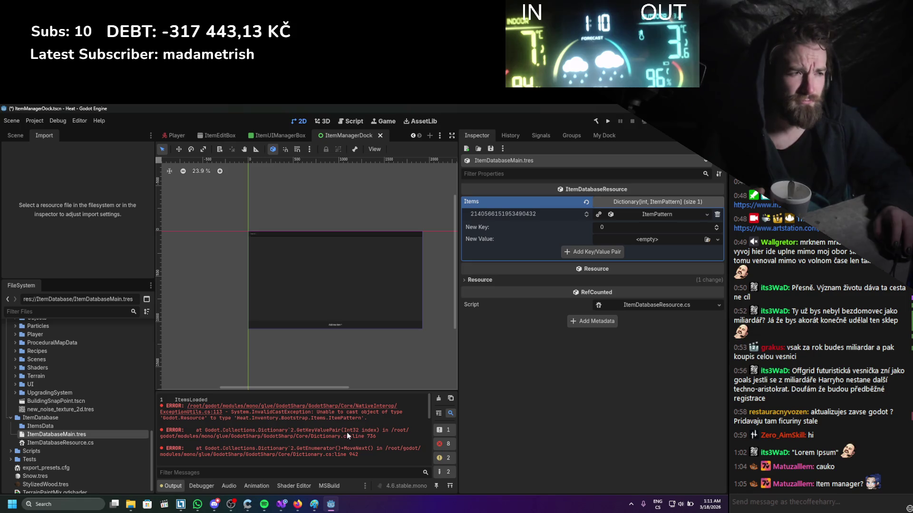
{"action": "left_click", "coordinate": [668, 214]}
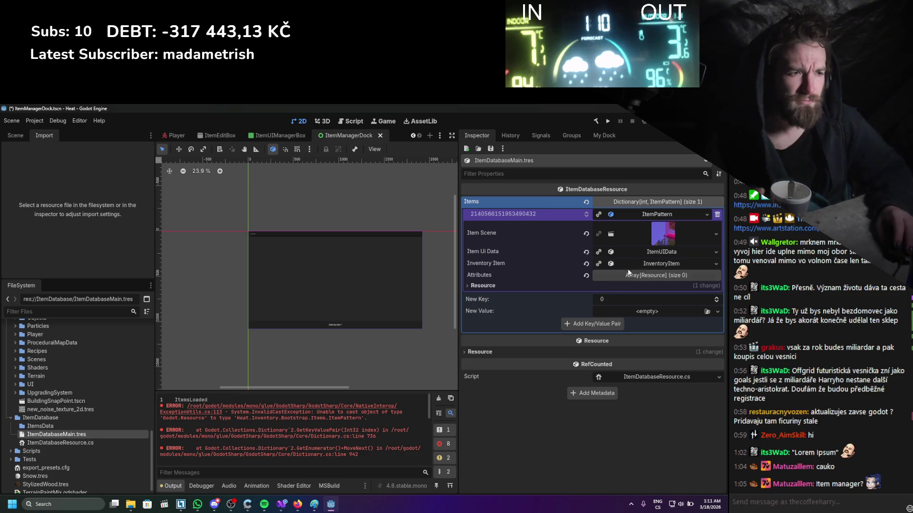
{"action": "left_click", "coordinate": [594, 287]}
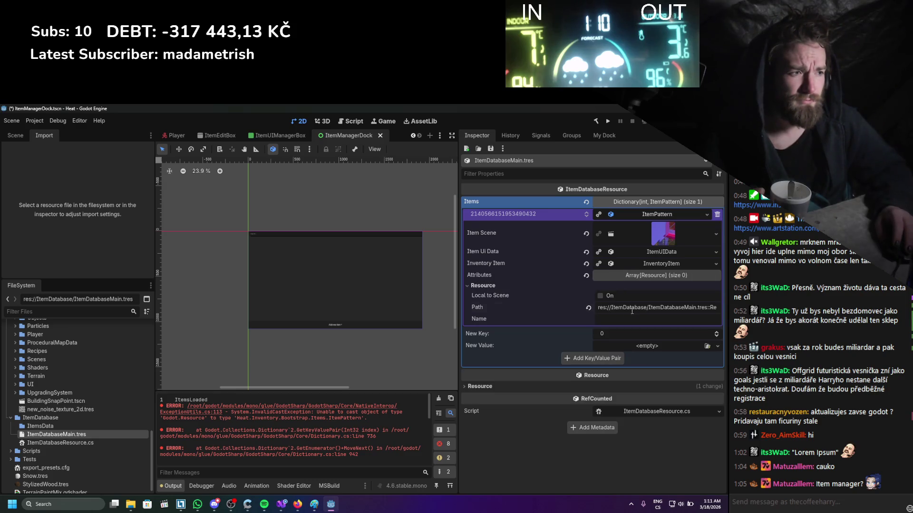
{"action": "left_click", "coordinate": [656, 308]}
{"action": "left_click_drag", "start_coordinate": [660, 313], "coordinate": [489, 307]}
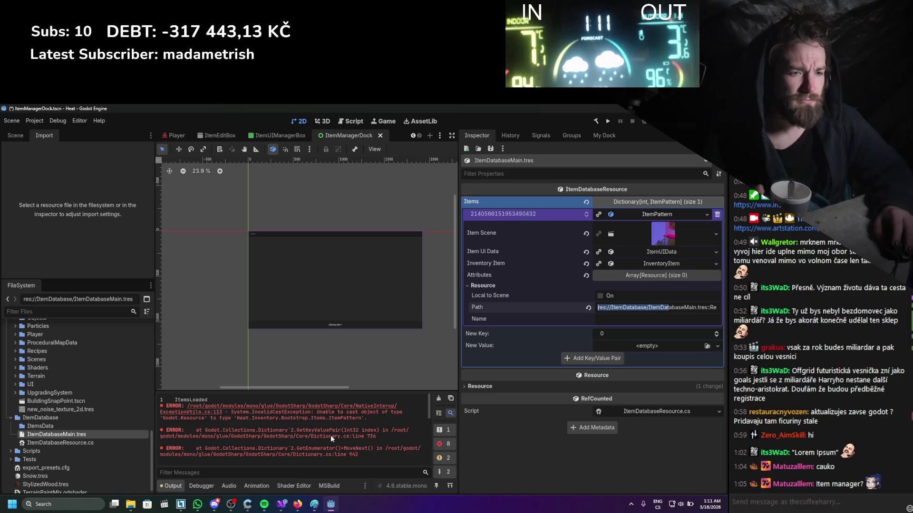
{"action": "left_click", "coordinate": [282, 504]}
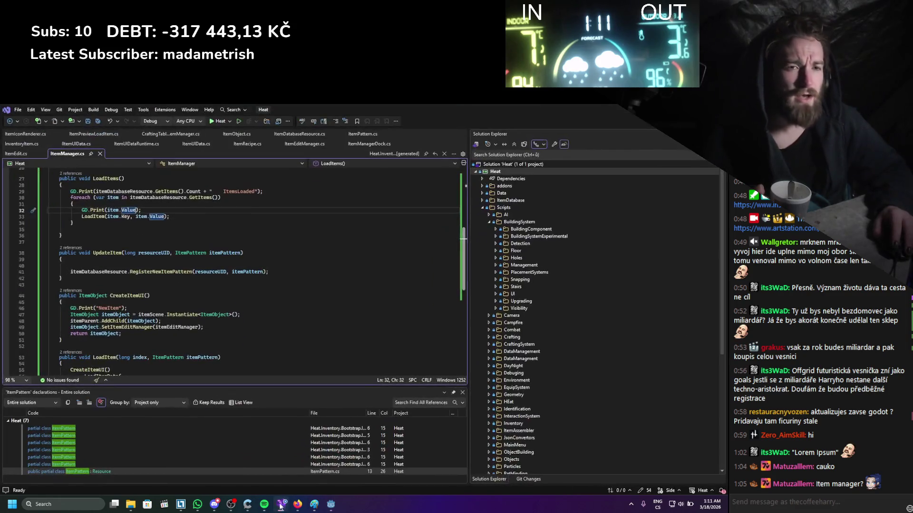
- Look over the LoadItem call on line 33 of ItemManager.cs, then switch back to Godot
{"action": "scroll", "coordinate": [171, 302], "scroll_direction": "up", "scroll_amount": 2}
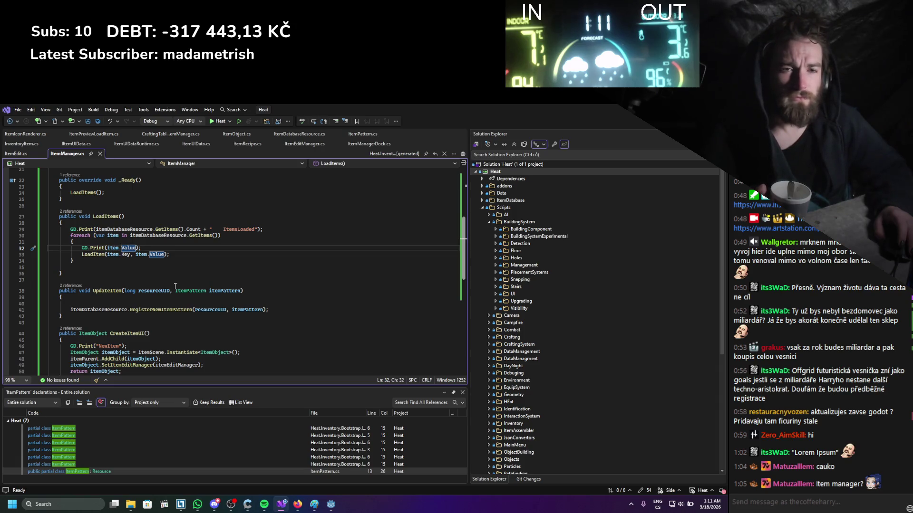
{"action": "mouse_move", "coordinate": [200, 238]}
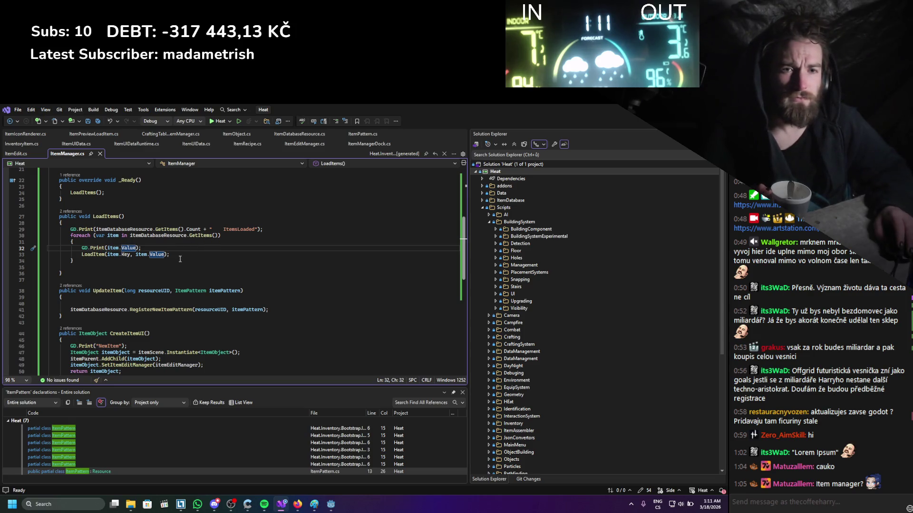
{"action": "left_click", "coordinate": [93, 254]}
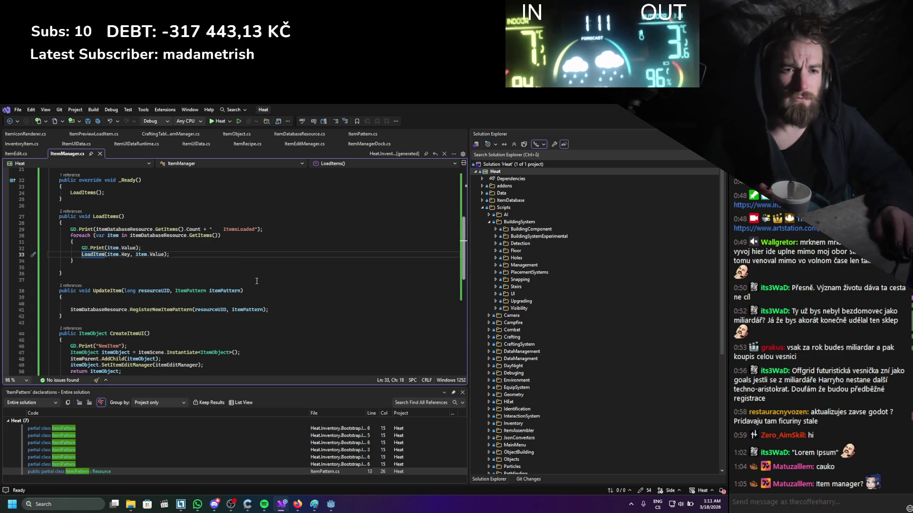
{"action": "scroll", "coordinate": [256, 281], "scroll_direction": "down", "scroll_amount": 6}
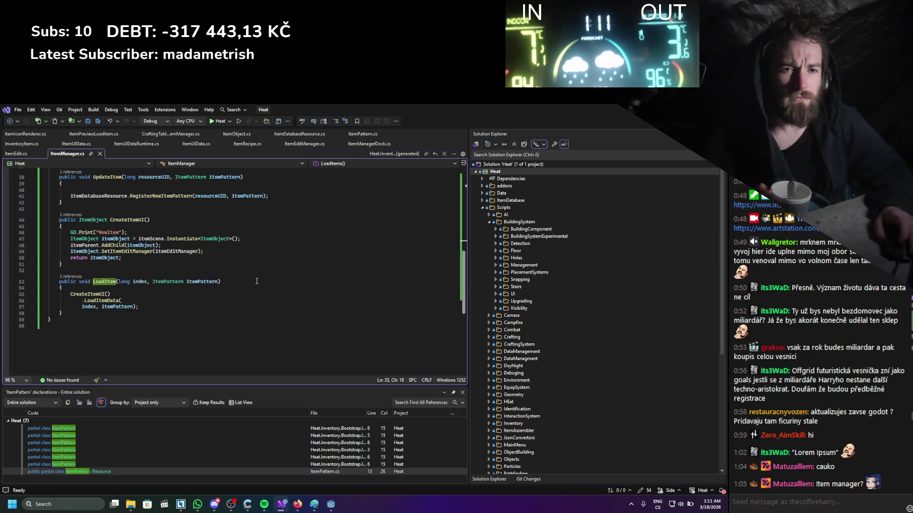
{"action": "scroll", "coordinate": [256, 281], "scroll_direction": "up", "scroll_amount": 5}
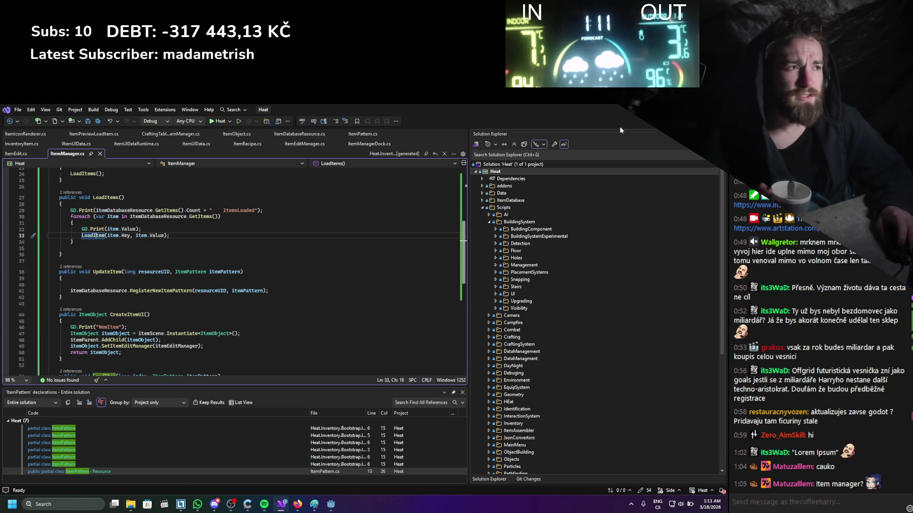
{"action": "key", "text": "alt+Tab"}
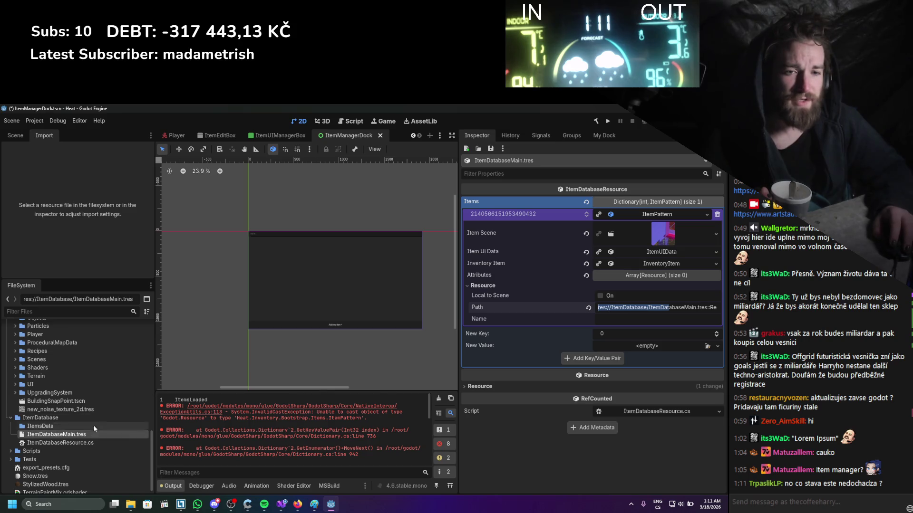
- Highlight the Resource-to-ItemPattern InvalidCastException in Output, then bring Visual Studio forward
{"action": "left_click_drag", "start_coordinate": [204, 399], "coordinate": [163, 400]}
{"action": "left_click", "coordinate": [310, 417]}
{"action": "left_click_drag", "start_coordinate": [178, 418], "coordinate": [336, 418]}
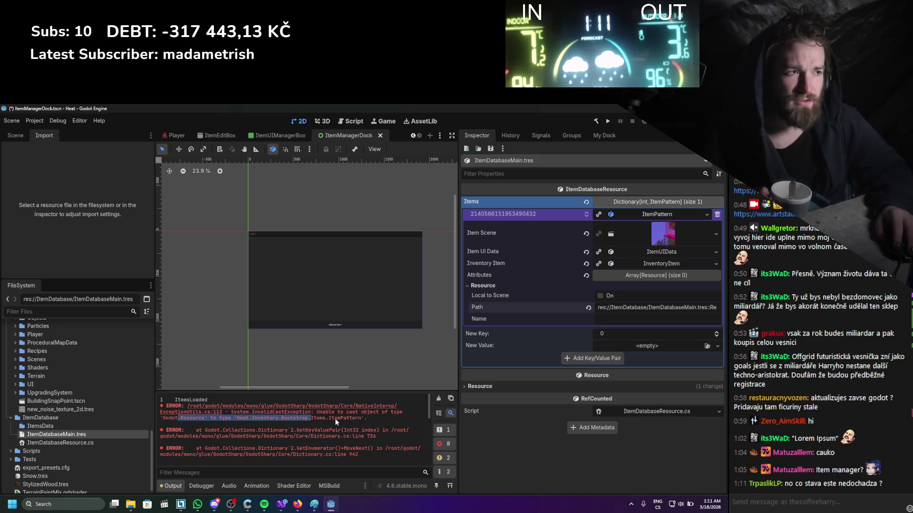
{"action": "left_click", "coordinate": [281, 508]}
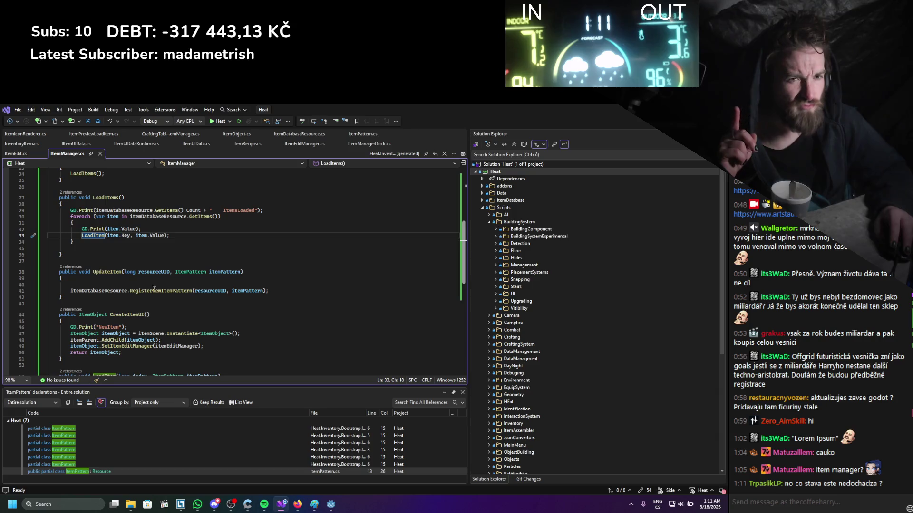
- Cast item.Value to (ItemPattern) in the print call on line 32 and save
{"action": "left_click_drag", "start_coordinate": [107, 228], "coordinate": [137, 228]}
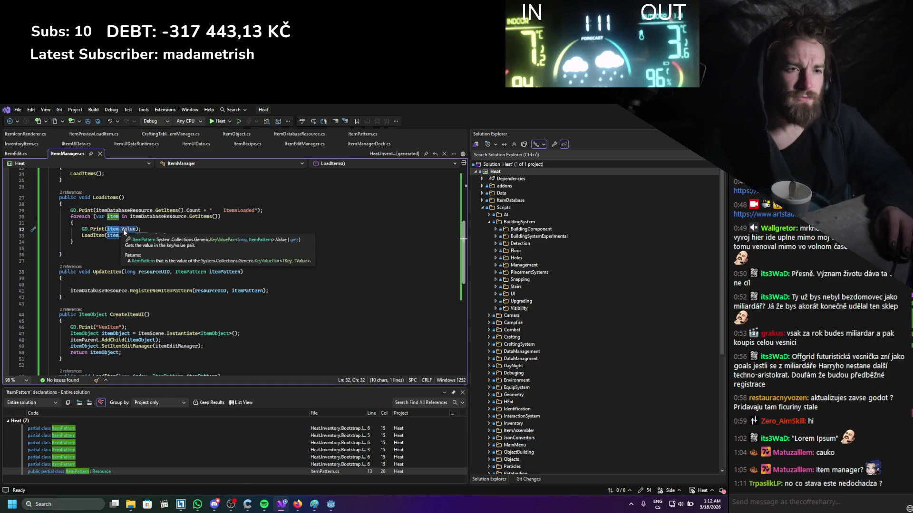
{"action": "key", "text": "Left"}
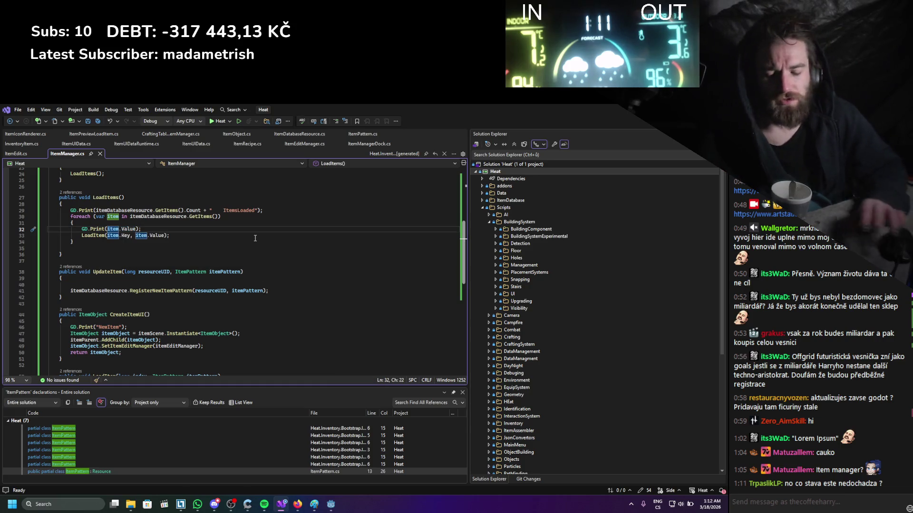
{"action": "type", "text": "(ITemppa"}
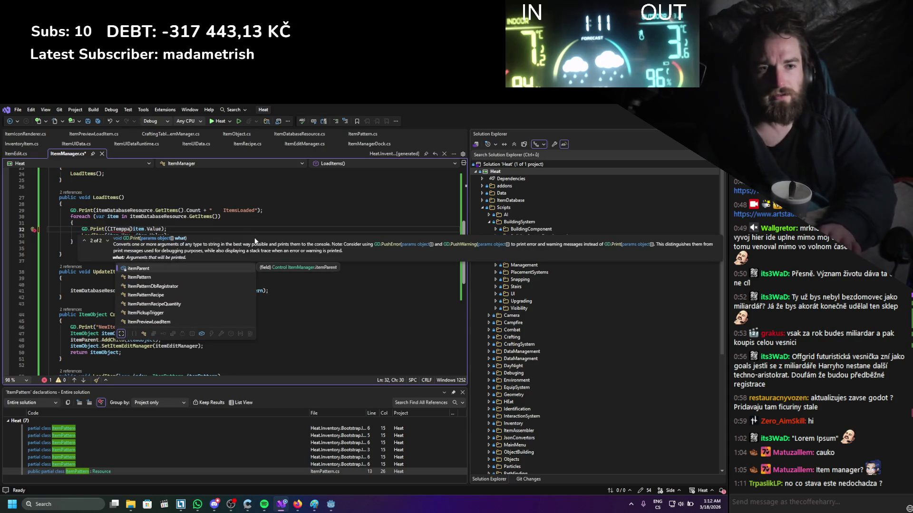
{"action": "key", "text": "Down"}
{"action": "key", "text": "Tab"}
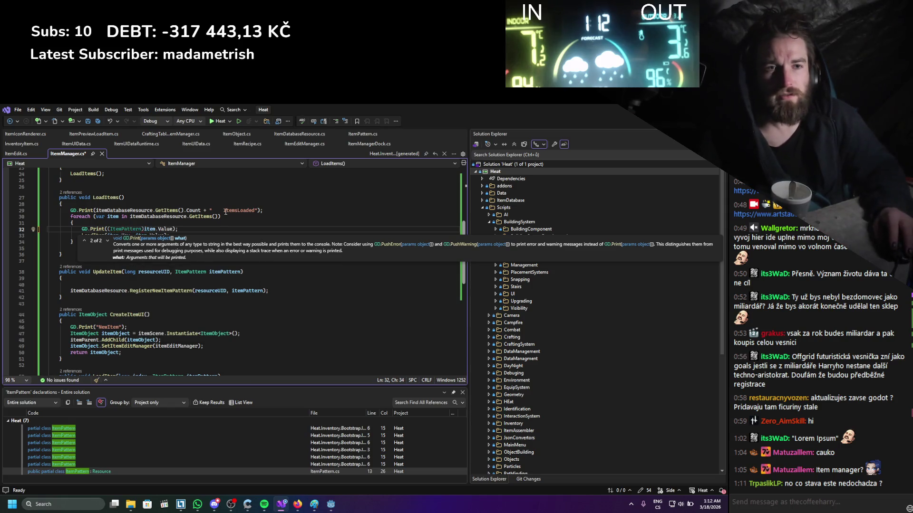
{"action": "key", "text": "ctrl+s"}
- Add the same (ItemPattern) cast to the LoadItem call on line 33 and save ItemManager.cs
{"action": "left_click", "coordinate": [135, 235]}
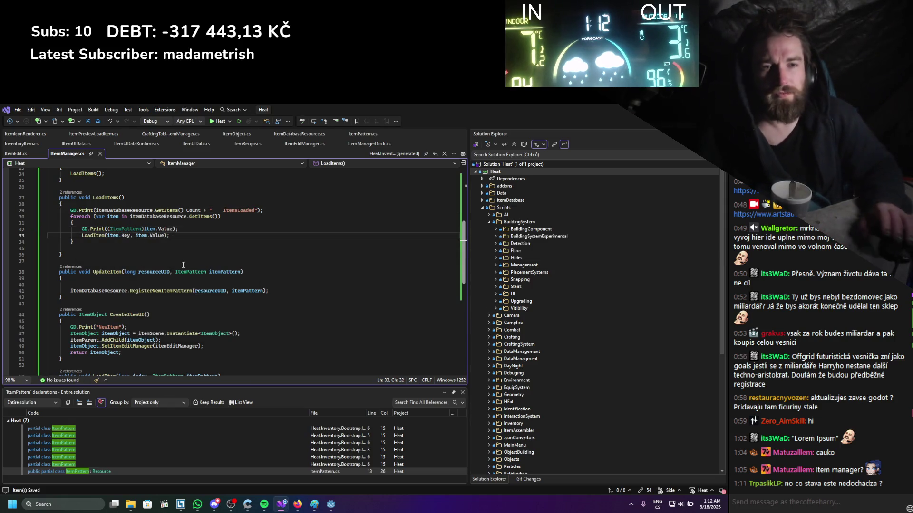
{"action": "type", "text": "(ItemP"}
{"action": "key", "text": "Tab"}
{"action": "key", "text": "ctrl+s"}
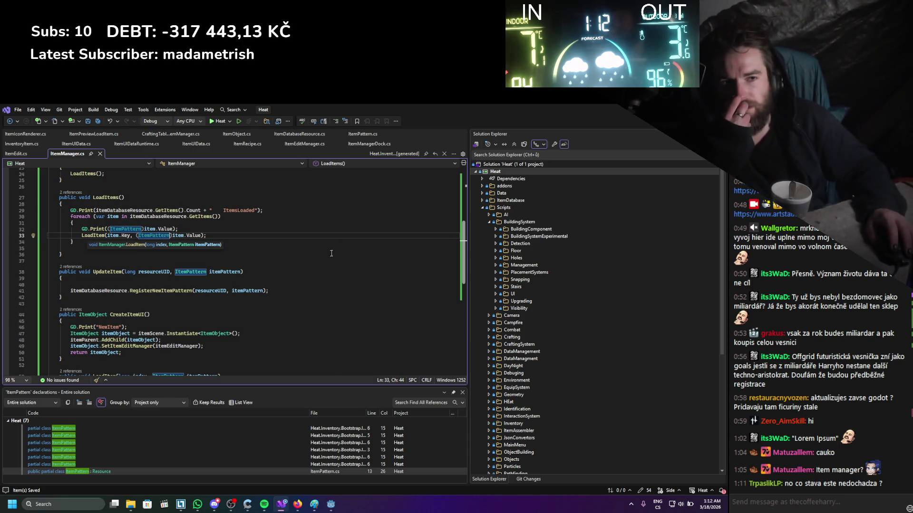
{"action": "key", "text": "Down"}
{"action": "key", "text": "Down"}
{"action": "key", "text": "Down"}
{"action": "key", "text": "End"}
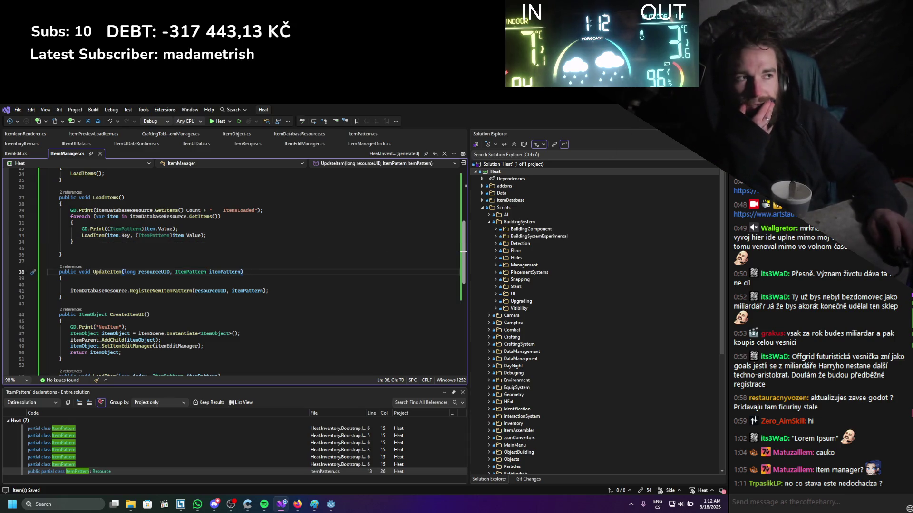
{"action": "key", "text": "alt+Tab"}
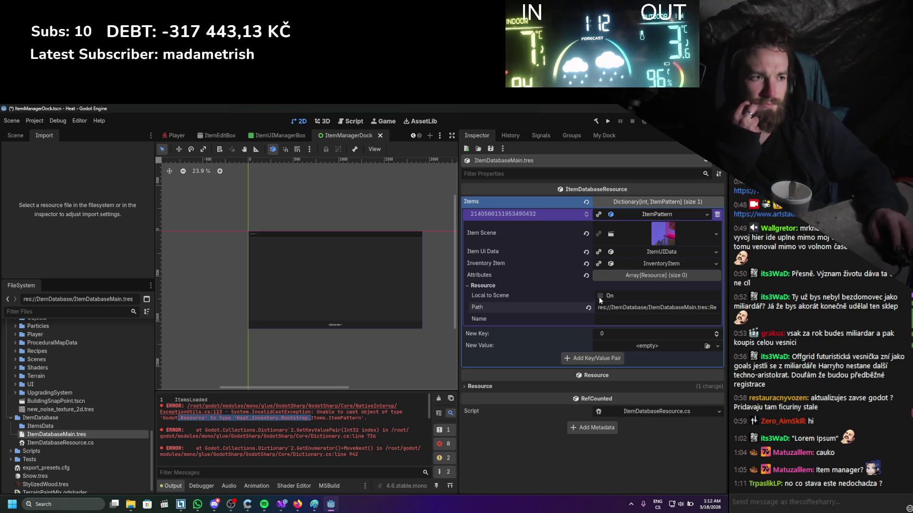
- Clear all messages from the Output log
{"action": "mouse_move", "coordinate": [519, 296]}
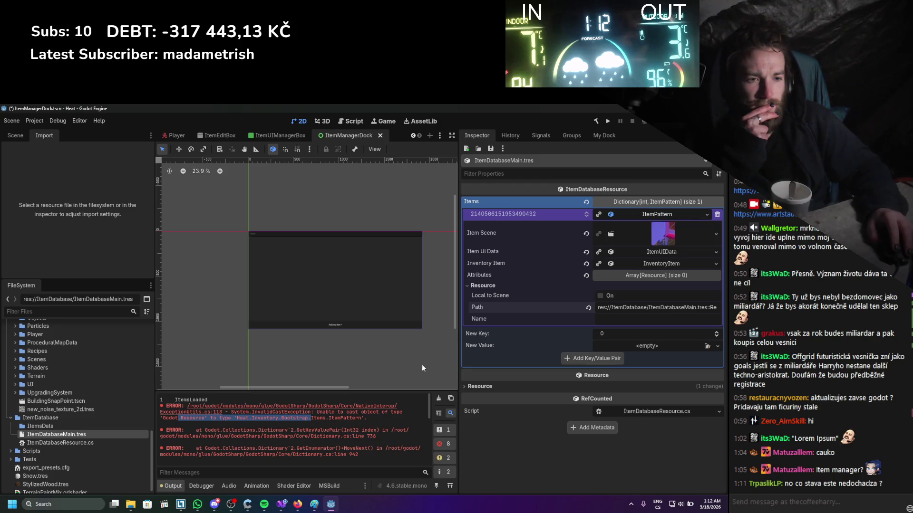
{"action": "scroll", "coordinate": [381, 416], "scroll_direction": "down", "scroll_amount": 5}
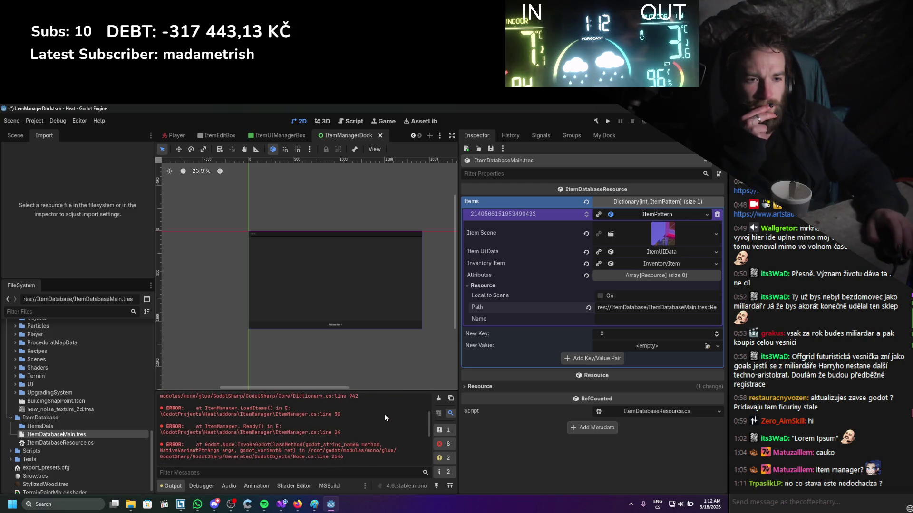
{"action": "scroll", "coordinate": [385, 417], "scroll_direction": "up", "scroll_amount": 3}
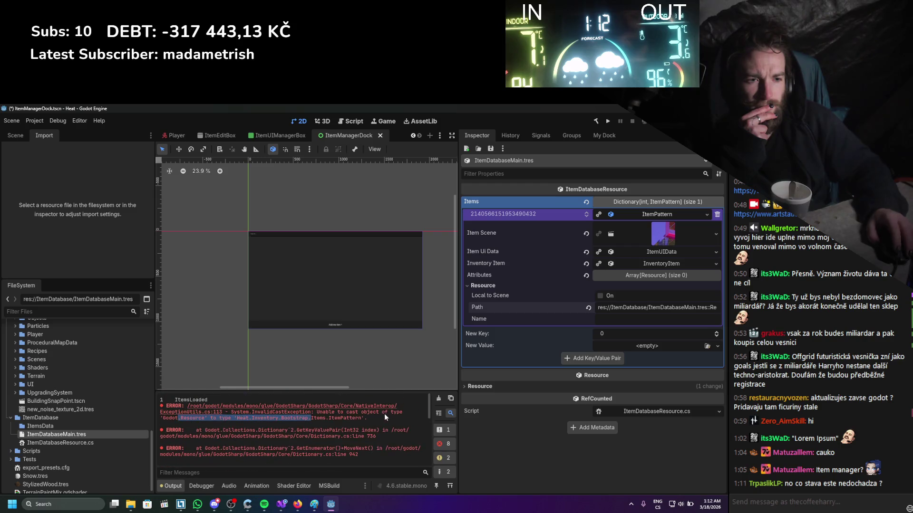
{"action": "left_click", "coordinate": [439, 400]}
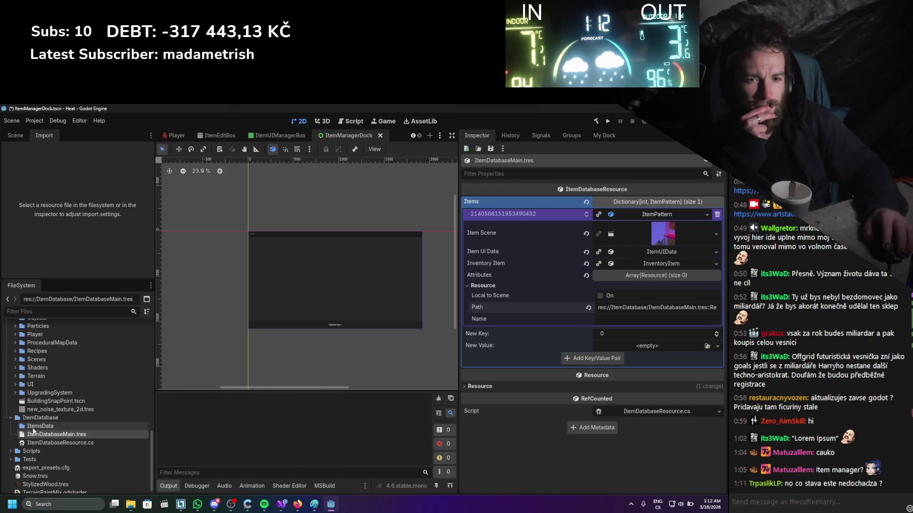
- Delete the stored ItemPattern entry from Items, save, and add a new item in My Dock
{"action": "left_click", "coordinate": [717, 215]}
{"action": "key", "text": "ctrl+s"}
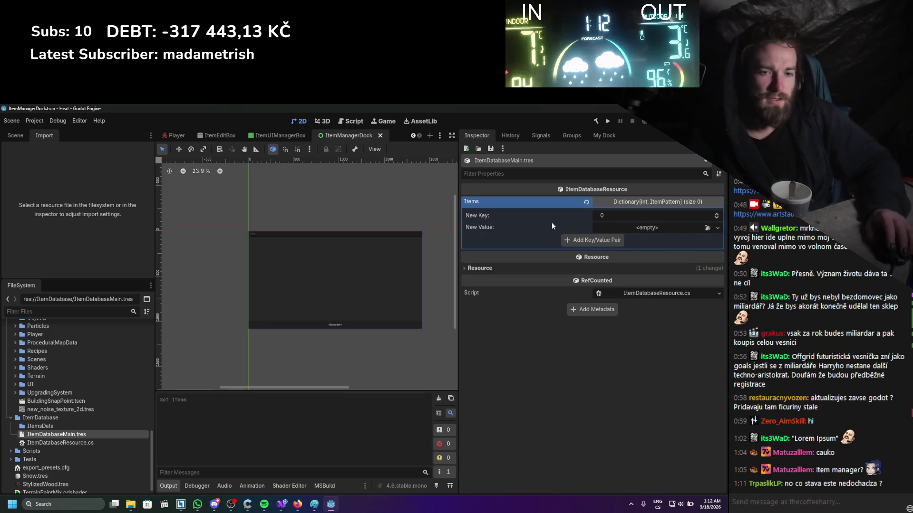
{"action": "left_click", "coordinate": [610, 136]}
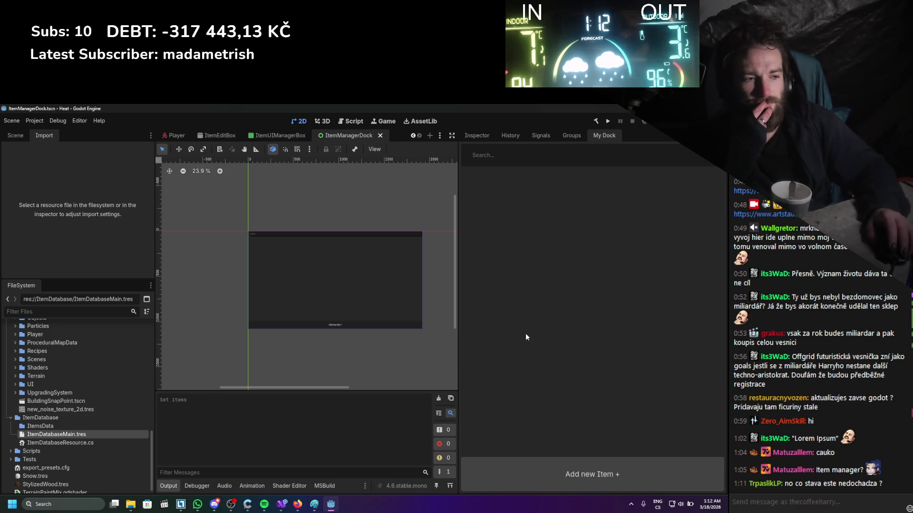
{"action": "left_click", "coordinate": [549, 464]}
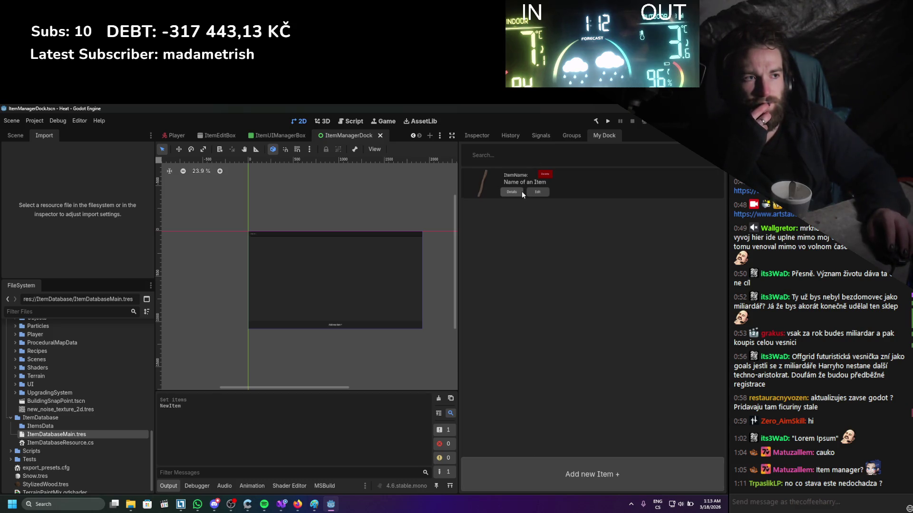
- Type 'a' into the new item and save it to the database with Update Item
{"action": "left_click", "coordinate": [533, 192]}
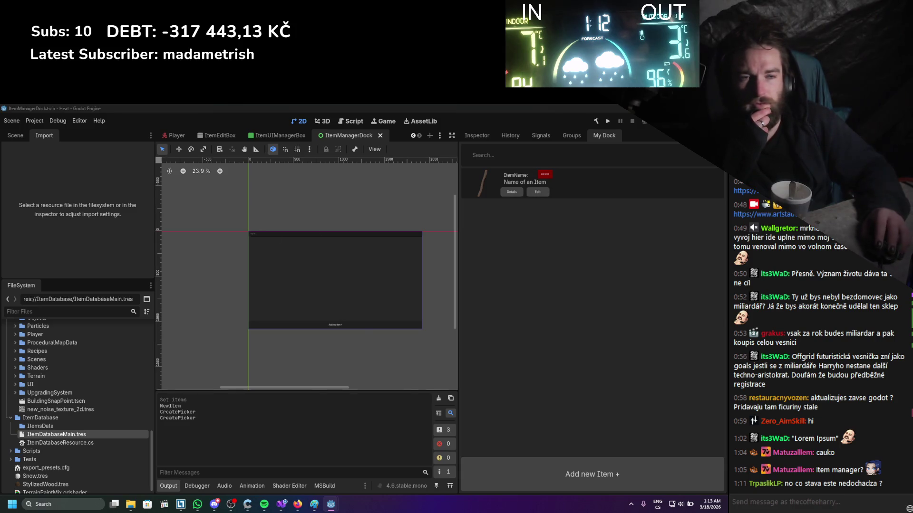
{"action": "type", "text": "asdasd"}
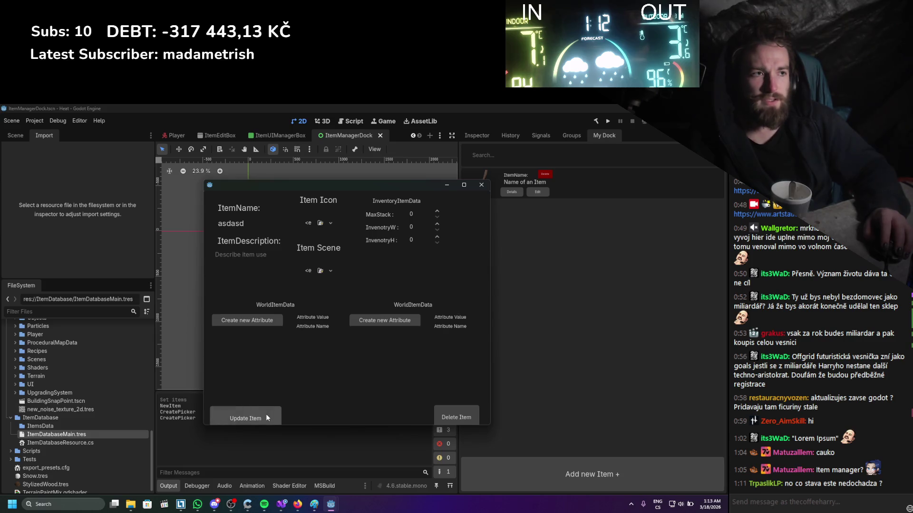
{"action": "left_click", "coordinate": [266, 416]}
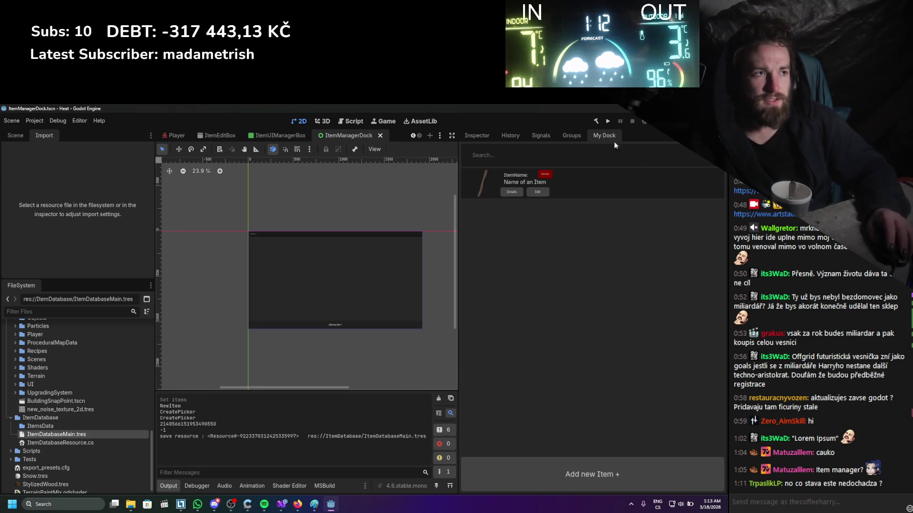
- Rebuild the .NET project, review the parameterless-constructor errors, and clear the output
{"action": "left_click", "coordinate": [597, 123]}
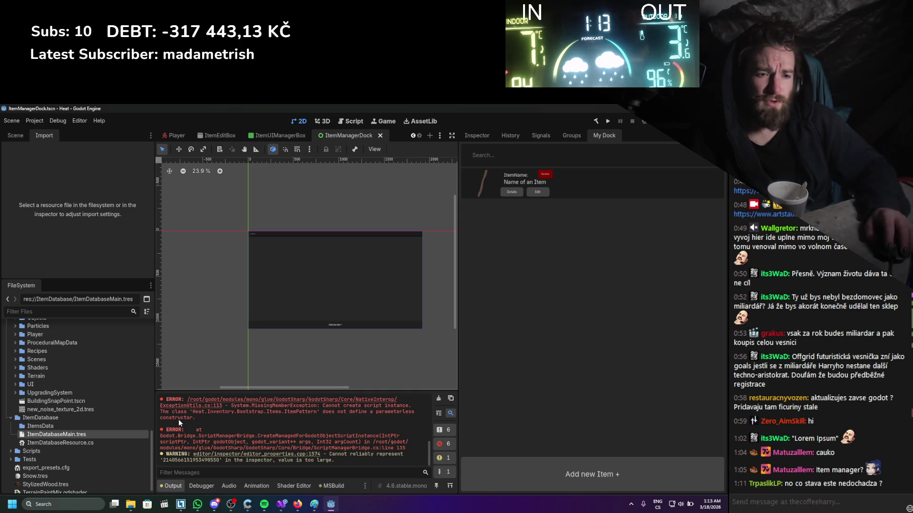
{"action": "scroll", "coordinate": [190, 425], "scroll_direction": "up", "scroll_amount": 5}
{"action": "scroll", "coordinate": [198, 445], "scroll_direction": "up", "scroll_amount": 3}
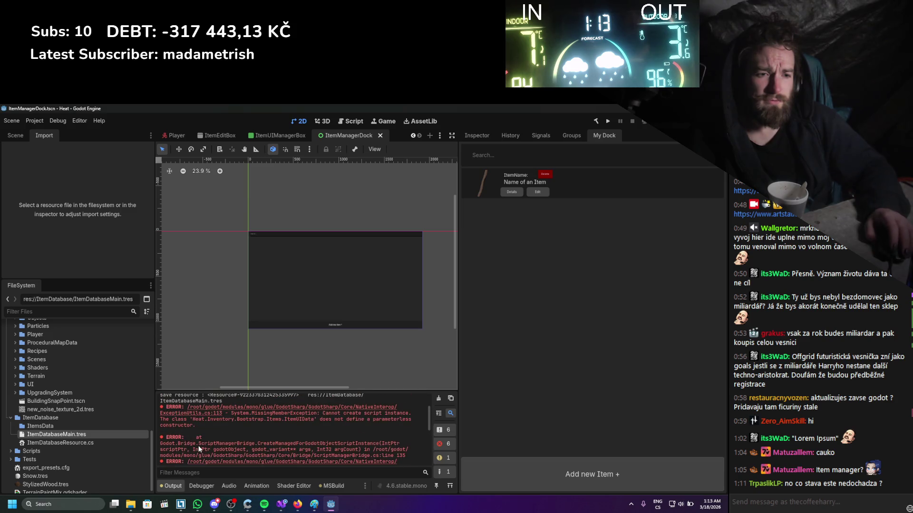
{"action": "left_click", "coordinate": [438, 400]}
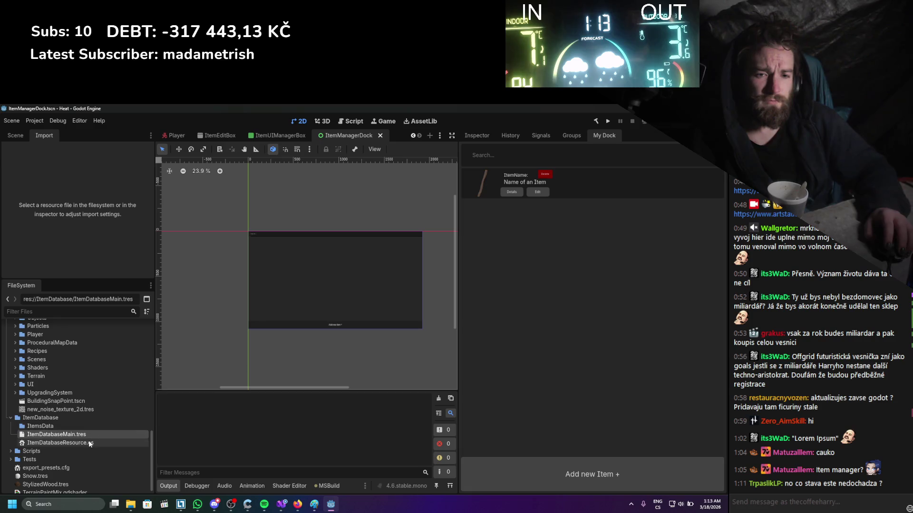
{"action": "left_click", "coordinate": [281, 505]}
- In ItemPattern.cs, paste a duplicate of the ItemPattern constructor below the original
{"action": "scroll", "coordinate": [169, 299], "scroll_direction": "up", "scroll_amount": 8}
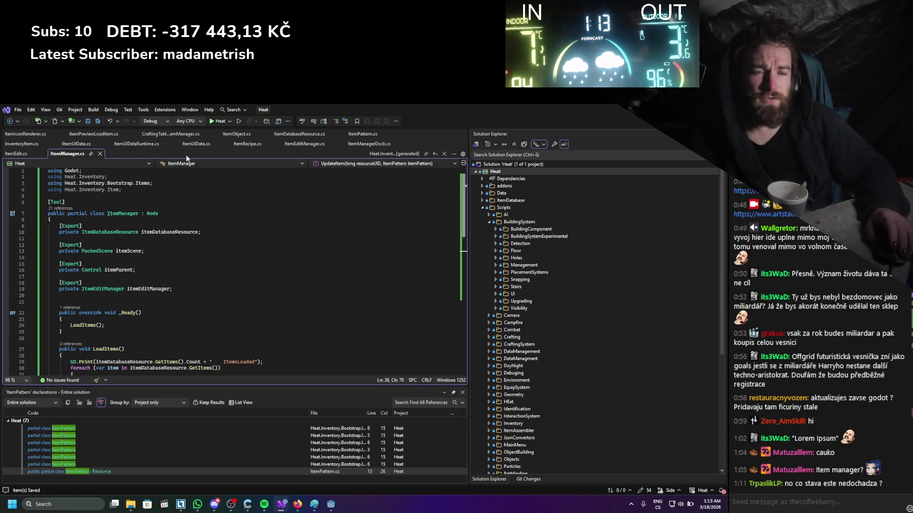
{"action": "left_click", "coordinate": [363, 136]}
{"action": "scroll", "coordinate": [233, 272], "scroll_direction": "down", "scroll_amount": 4}
{"action": "left_click_drag", "start_coordinate": [101, 262], "coordinate": [72, 225]}
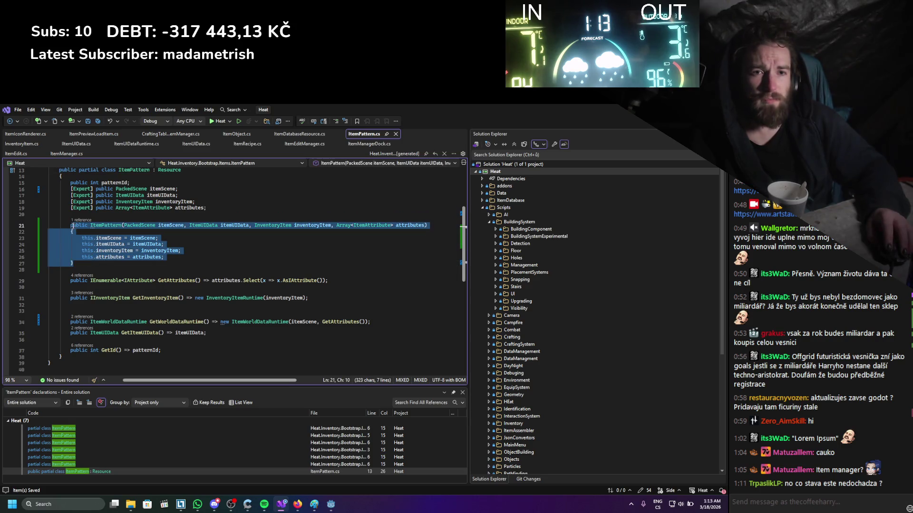
{"action": "left_click", "coordinate": [75, 263]}
{"action": "key", "text": "Return"}
{"action": "key", "text": "Return"}
{"action": "type", "text": "public ItemPattern(PackedScene itemScene, ItemUIData itemUIData, InventoryItem inventoryItem, Array<ItemAttribute> attributes)         {             this.itemScene = itemScene;             this.itemUIData = itemUIData;             this.inventoryItem = inventoryItem;             this.attributes = attributes;         }"}
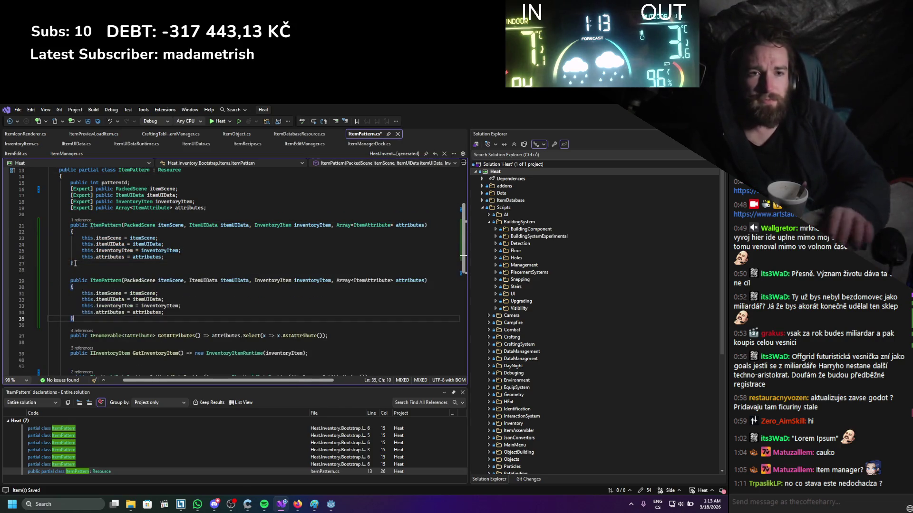
- Remove the copied constructor's parameters and set itemScene to null
{"action": "left_click", "coordinate": [127, 287]}
{"action": "left_click_drag", "start_coordinate": [123, 280], "coordinate": [423, 280]}
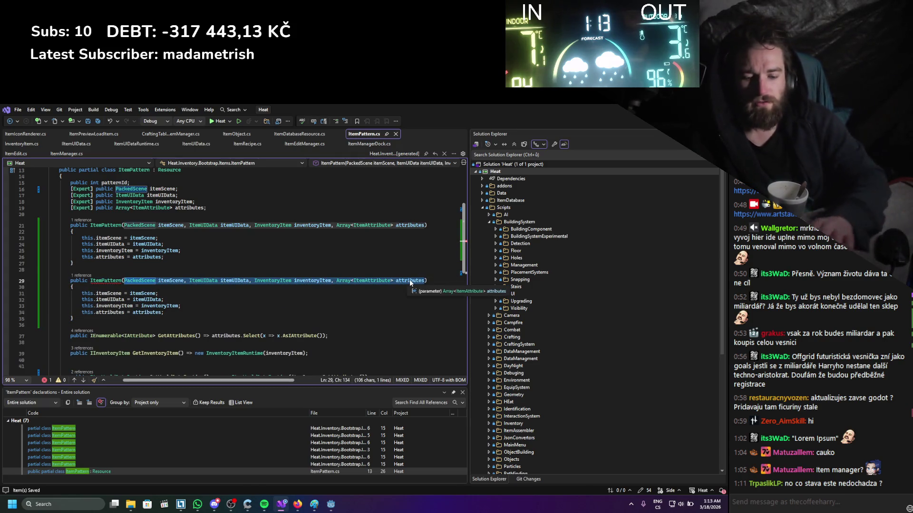
{"action": "key", "text": "BackSpace"}
{"action": "double_click", "coordinate": [146, 293]}
{"action": "type", "text": "nul"}
{"action": "key", "text": "Return"}
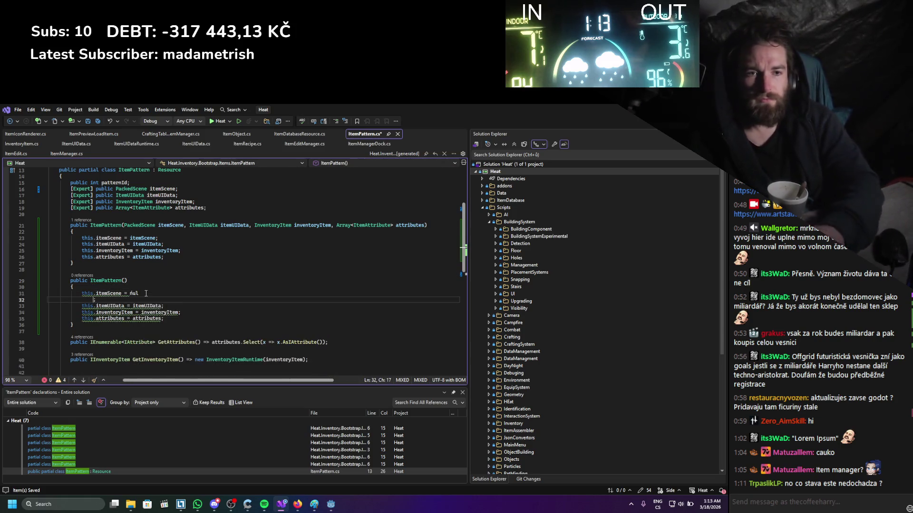
{"action": "key", "text": "BackSpace"}
{"action": "key", "text": "BackSpace"}
{"action": "key", "text": "BackSpace"}
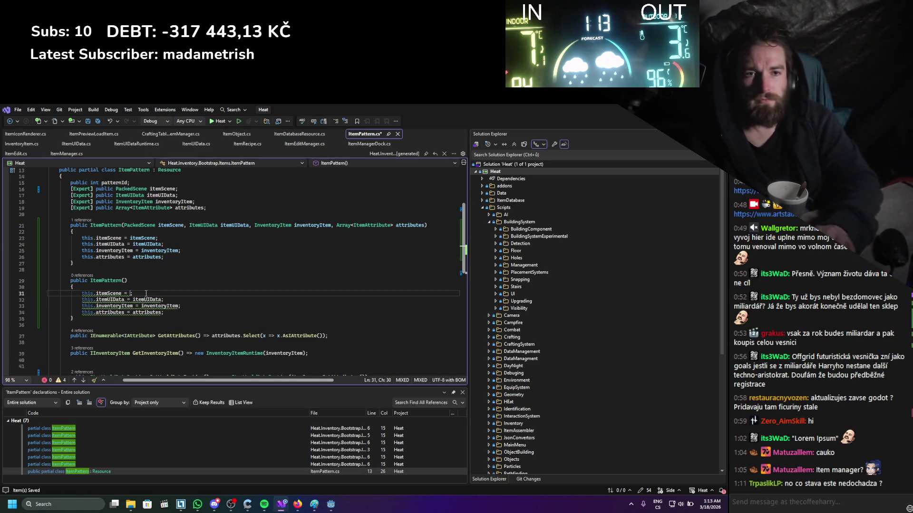
{"action": "scroll", "coordinate": [182, 302], "scroll_direction": "up", "scroll_amount": 1}
{"action": "type", "text": "nu"}
{"action": "key", "text": "Tab"}
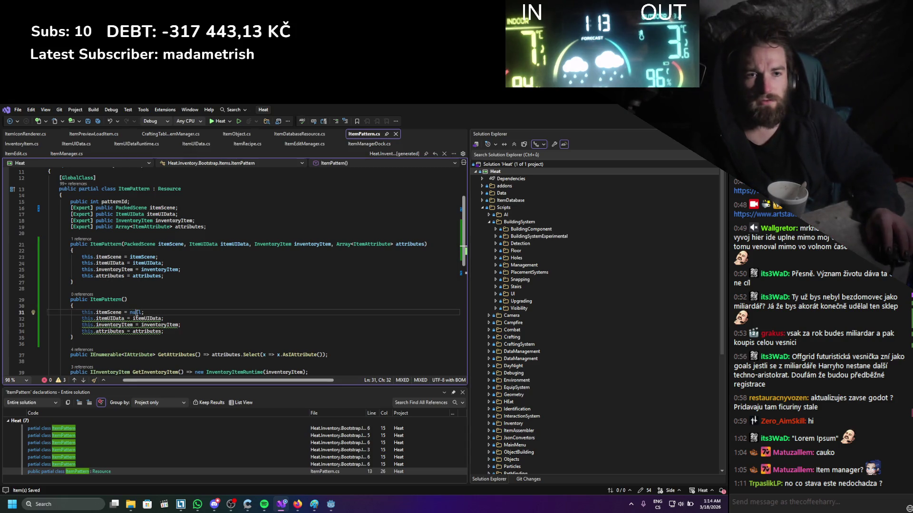
- Set itemUIData, inventoryItem and attributes to null, then save ItemPattern.cs
{"action": "double_click", "coordinate": [160, 325]}
{"action": "type", "text": "null"}
{"action": "double_click", "coordinate": [147, 318]}
{"action": "type", "text": "null"}
{"action": "double_click", "coordinate": [145, 332]}
{"action": "type", "text": "null"}
{"action": "left_click", "coordinate": [249, 289]}
{"action": "key", "text": "ctrl+s"}
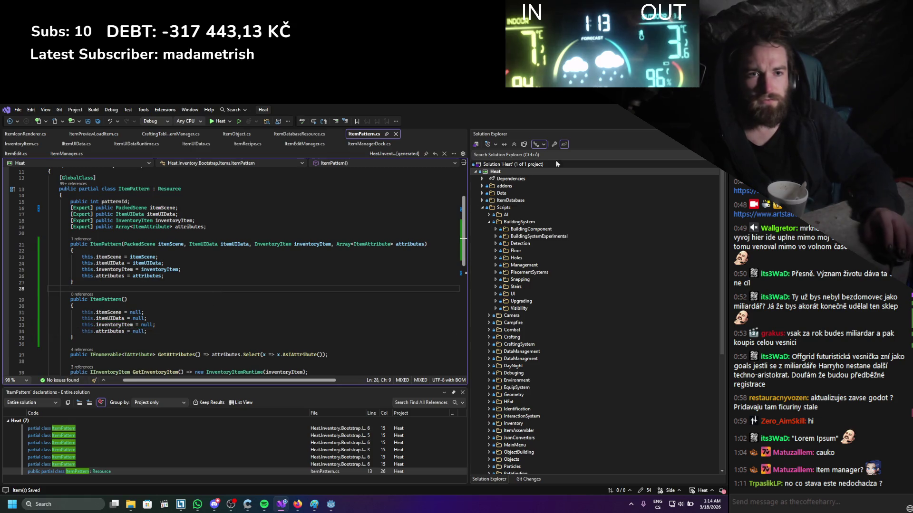
{"action": "key", "text": "alt+Tab"}
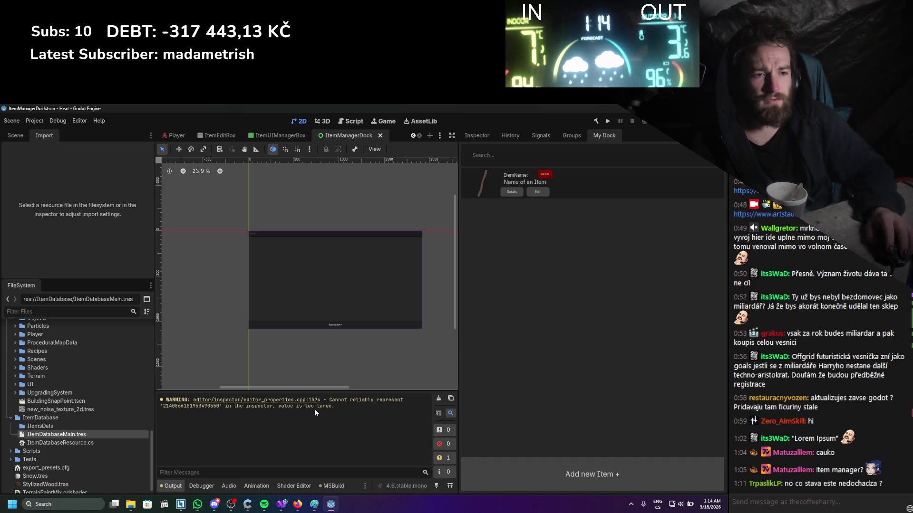
- Clear the output and toggle the ItemManager plugin in Project Settings > Plugins to reload it
{"action": "left_click", "coordinate": [435, 400]}
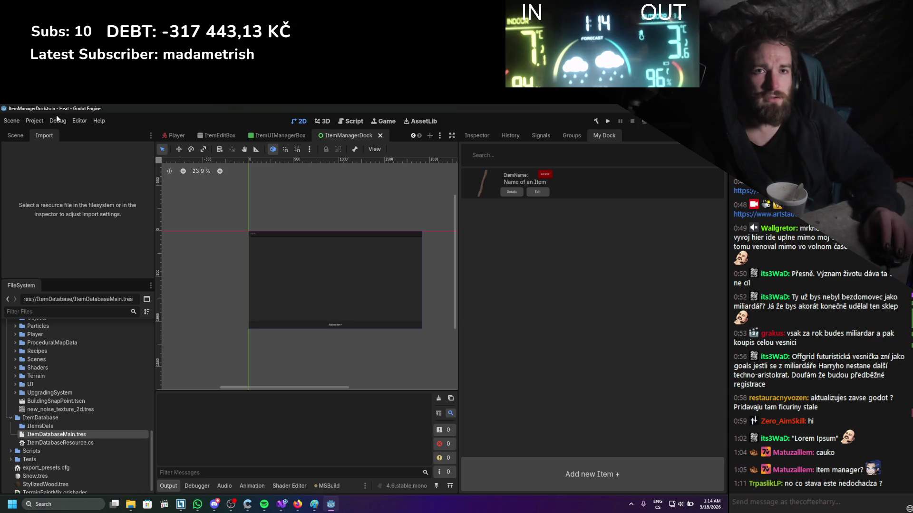
{"action": "left_click", "coordinate": [39, 121]}
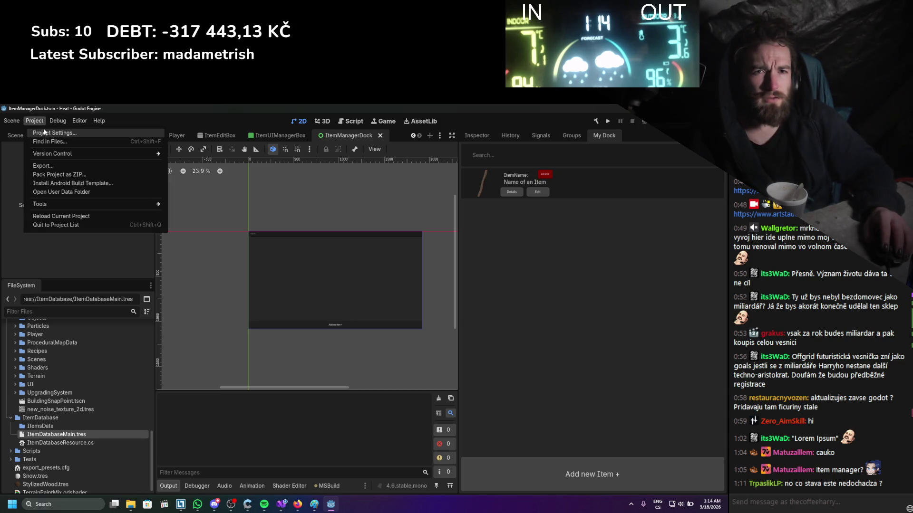
{"action": "left_click", "coordinate": [43, 127]}
{"action": "double_click", "coordinate": [38, 192]}
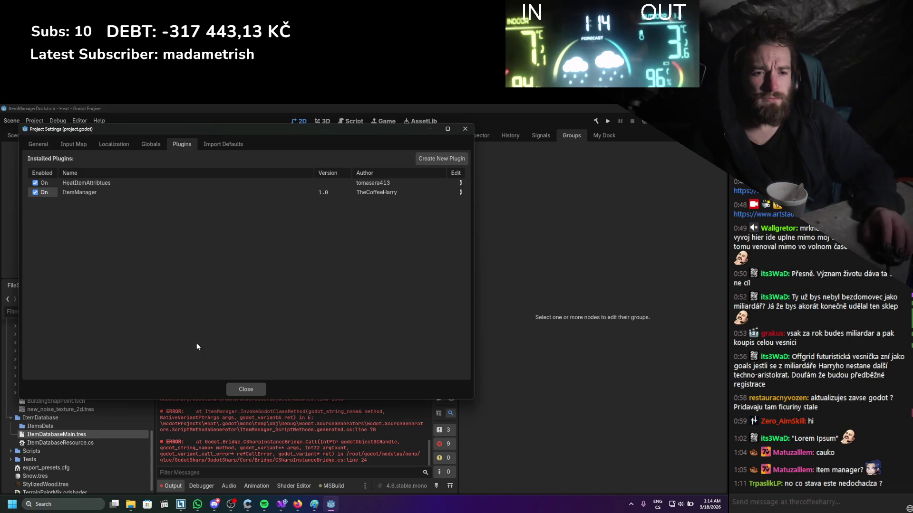
{"action": "left_click", "coordinate": [245, 390]}
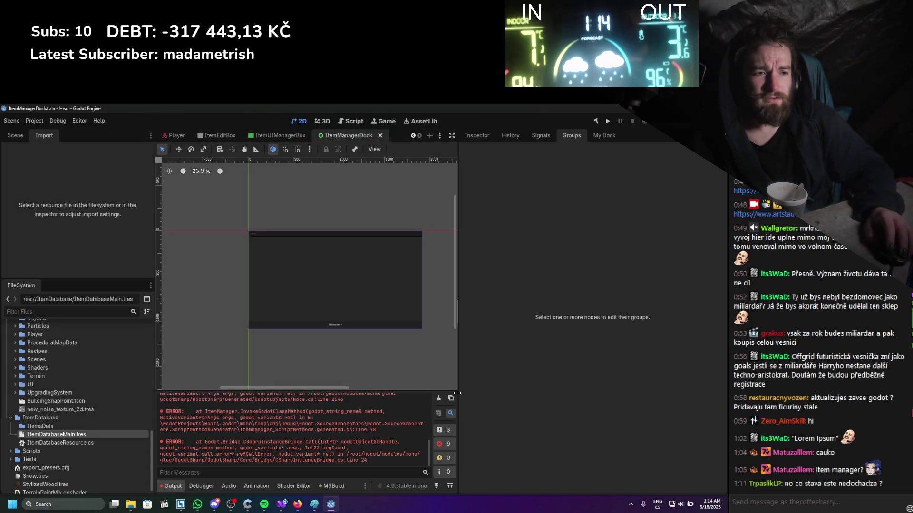
- Clear the output, show the item manager dock, and select ItemDatabaseMain.tres in FileSystem
{"action": "left_click", "coordinate": [438, 399]}
{"action": "left_click", "coordinate": [593, 138]}
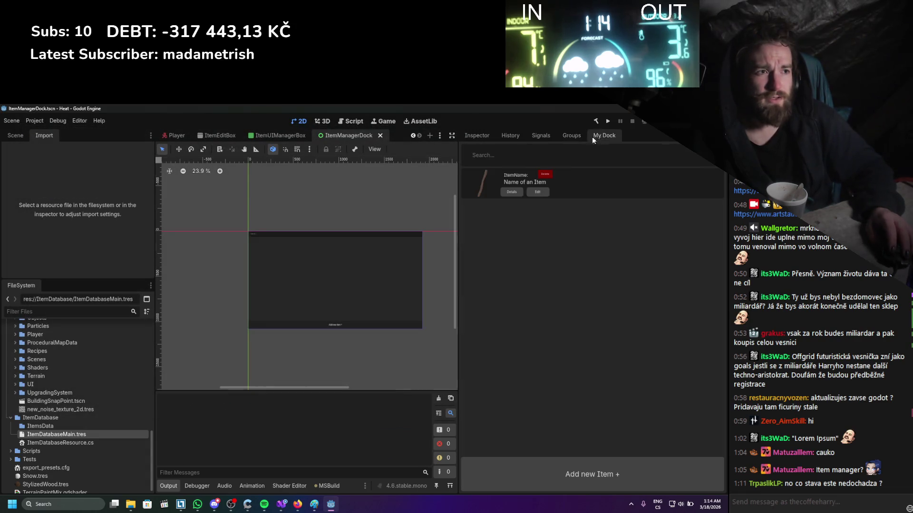
{"action": "double_click", "coordinate": [90, 443]}
{"action": "key", "text": "alt+Tab"}
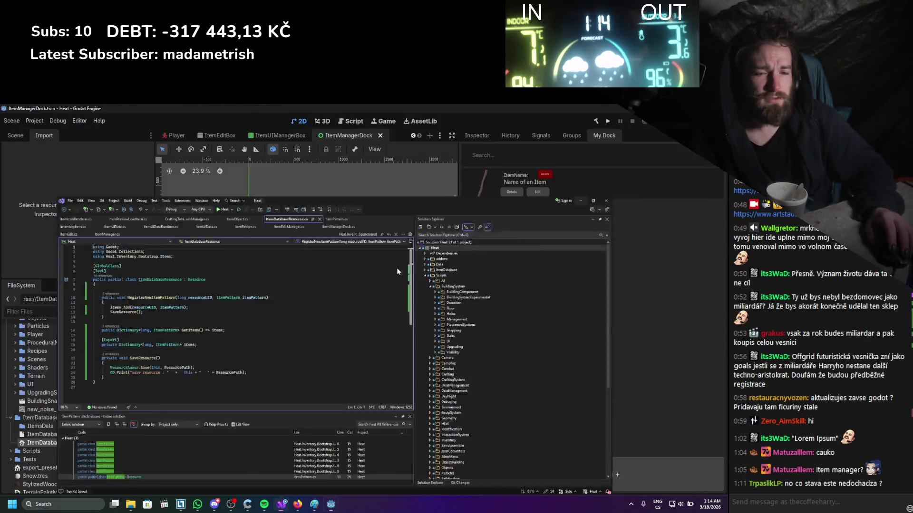
{"action": "left_click", "coordinate": [110, 436]}
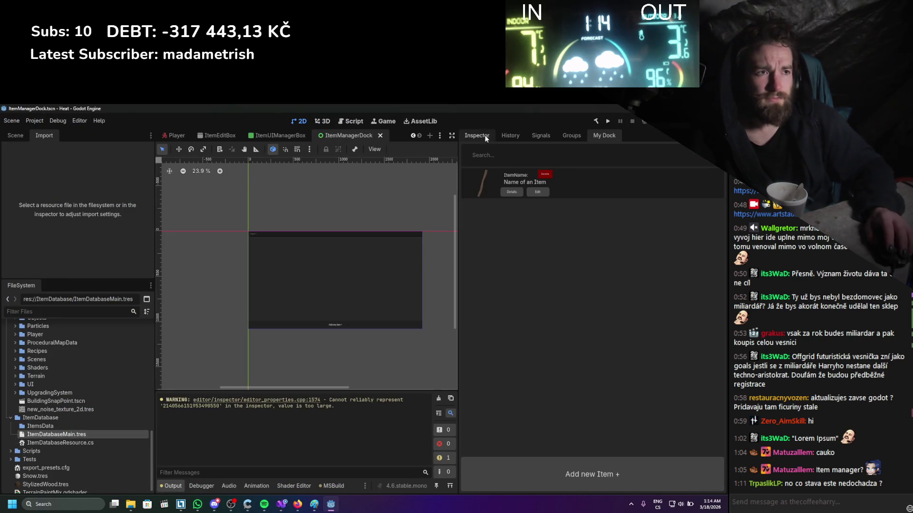
- Delete the entry from ItemDatabaseMain.tres's Items dictionary and save the resource
{"action": "left_click", "coordinate": [718, 215]}
{"action": "key", "text": "ctrl+s"}
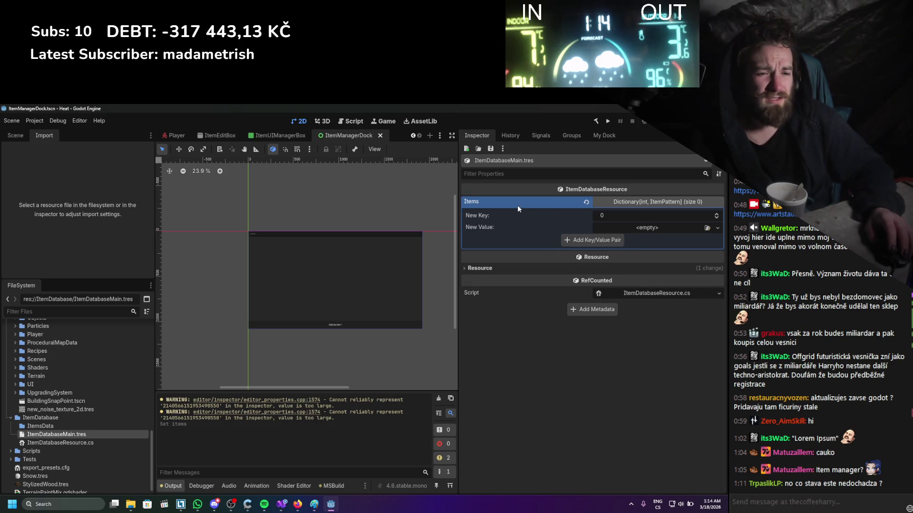
{"action": "left_click", "coordinate": [586, 204]}
{"action": "key", "text": "ctrl+s"}
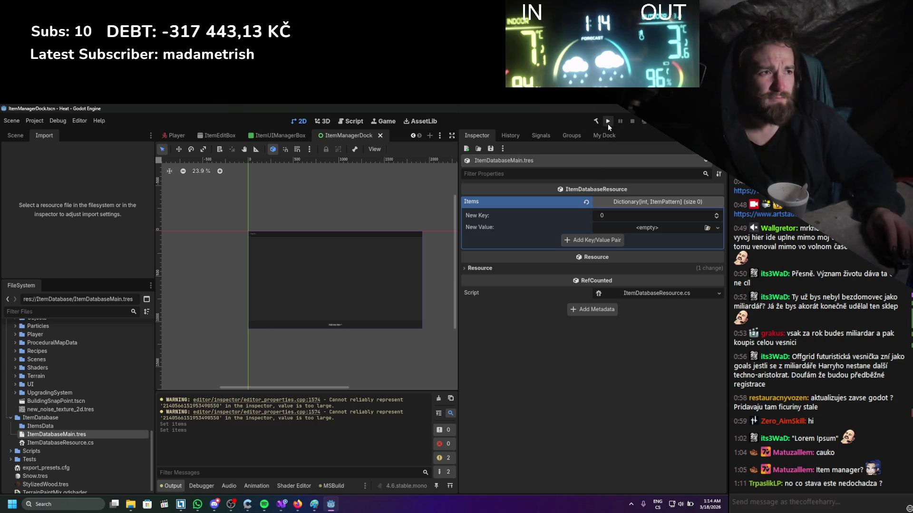
{"action": "left_click", "coordinate": [600, 136]}
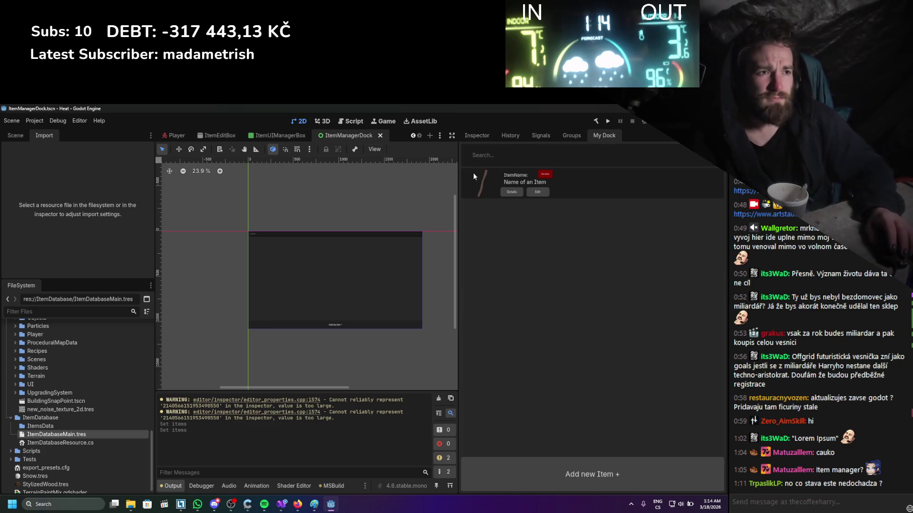
- Disable and re-enable the ItemManager plugin in Project Settings > Plugins
{"action": "left_click", "coordinate": [38, 121]}
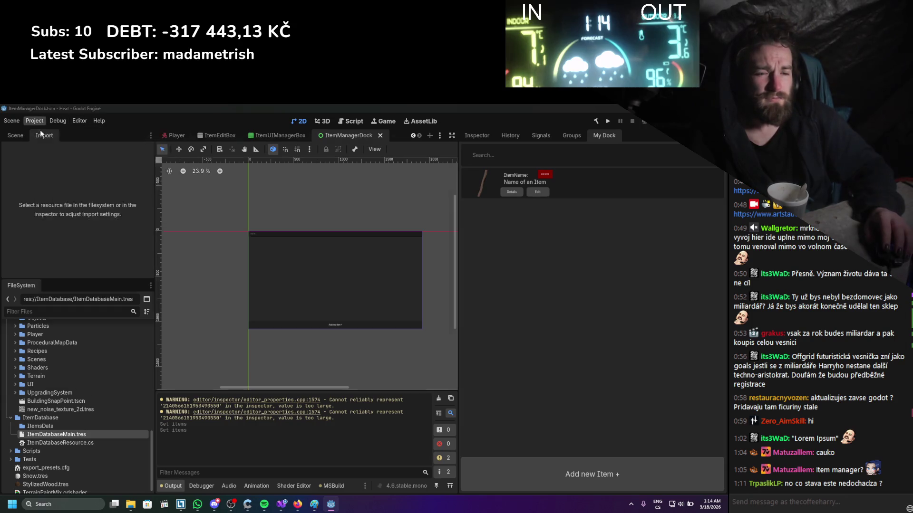
{"action": "left_click", "coordinate": [40, 130]}
{"action": "left_click", "coordinate": [39, 192]}
{"action": "left_click", "coordinate": [39, 192]}
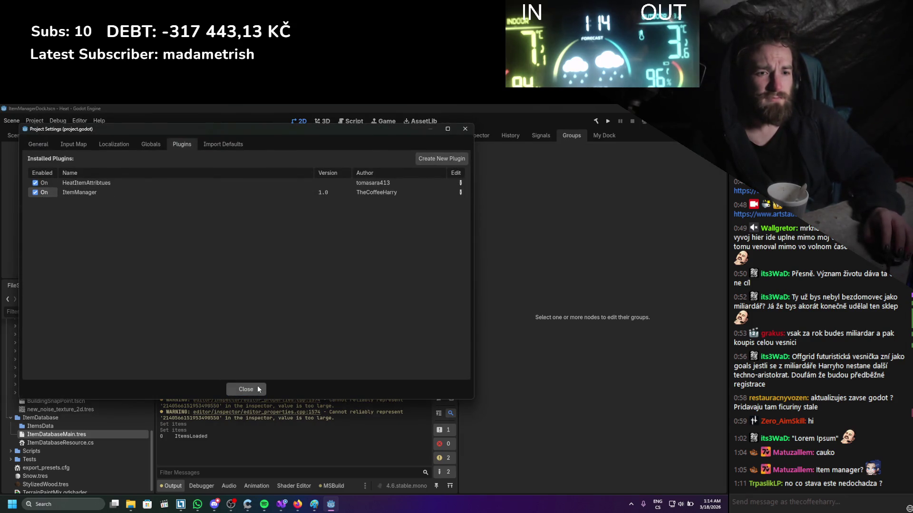
{"action": "left_click", "coordinate": [257, 389]}
- Add a new item in the item manager dock and open it for editing
{"action": "left_click", "coordinate": [606, 136]}
{"action": "left_click", "coordinate": [528, 473]}
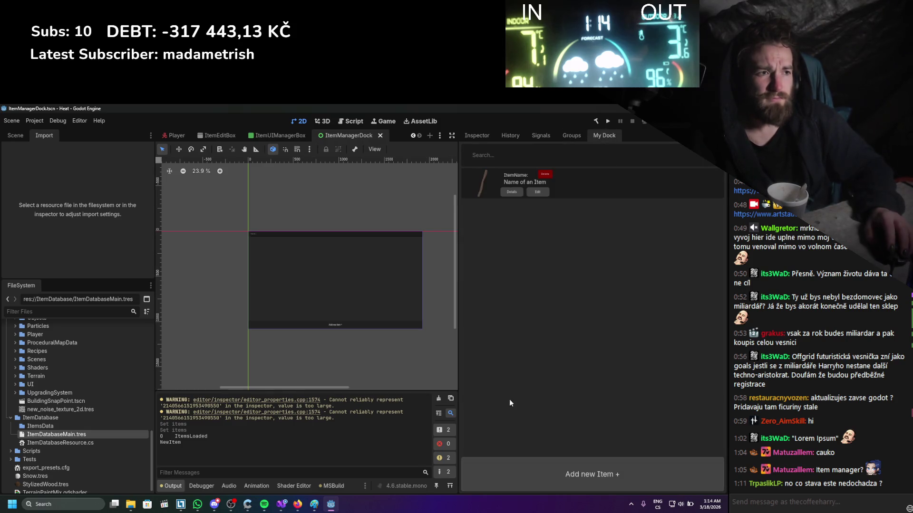
{"action": "left_click", "coordinate": [530, 192]}
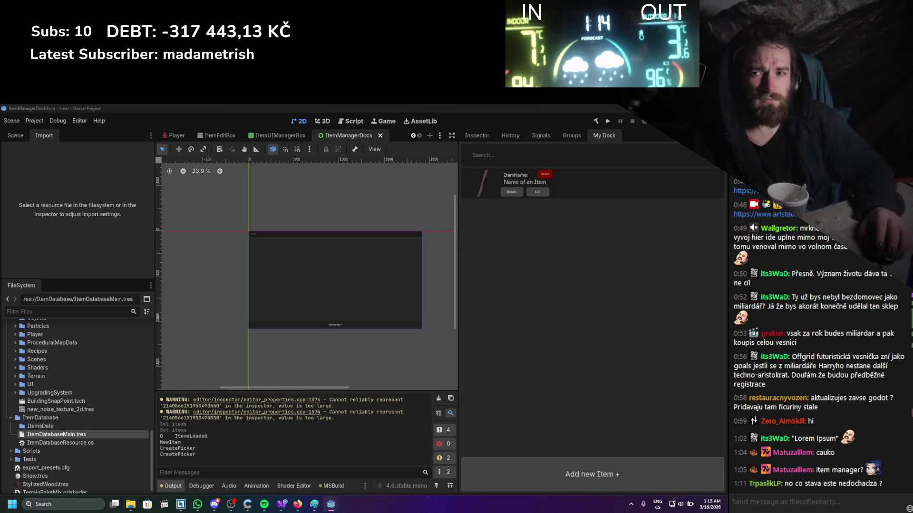
- Name the item 'asd', give it description 'as', and choose an icon texture
{"action": "left_click_drag", "start_coordinate": [487, 196], "coordinate": [457, 149]}
{"action": "left_click", "coordinate": [333, 186]}
{"action": "type", "text": "asd"}
{"action": "left_click", "coordinate": [341, 217]}
{"action": "type", "text": "as"}
{"action": "left_click", "coordinate": [408, 186]}
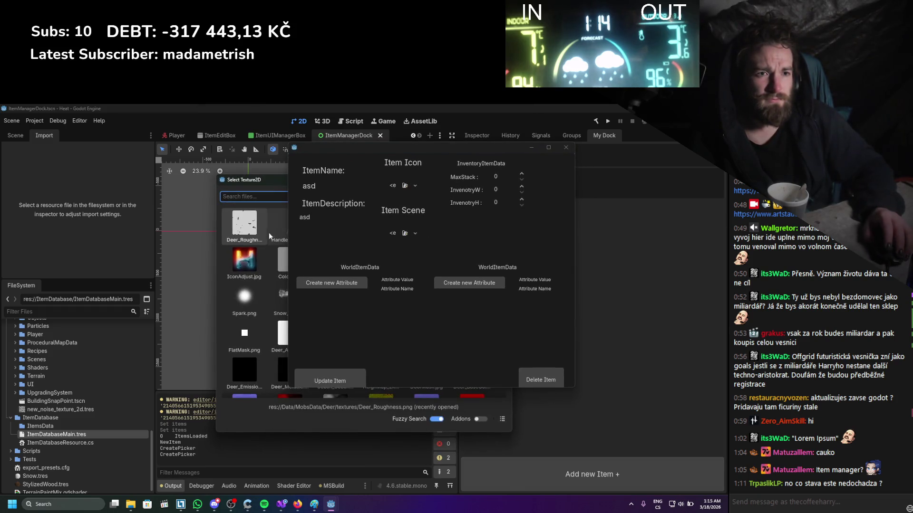
{"action": "left_click", "coordinate": [258, 220]}
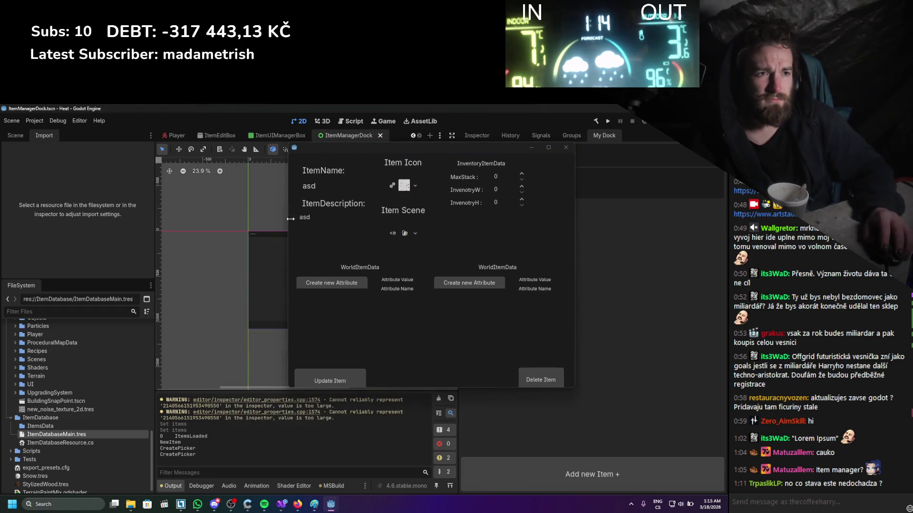
- Set the item scene to the wooden handle model, MaxStack to 2, and save it with Update Item
{"action": "left_click", "coordinate": [408, 232]}
{"action": "scroll", "coordinate": [263, 328], "scroll_direction": "up", "scroll_amount": 1}
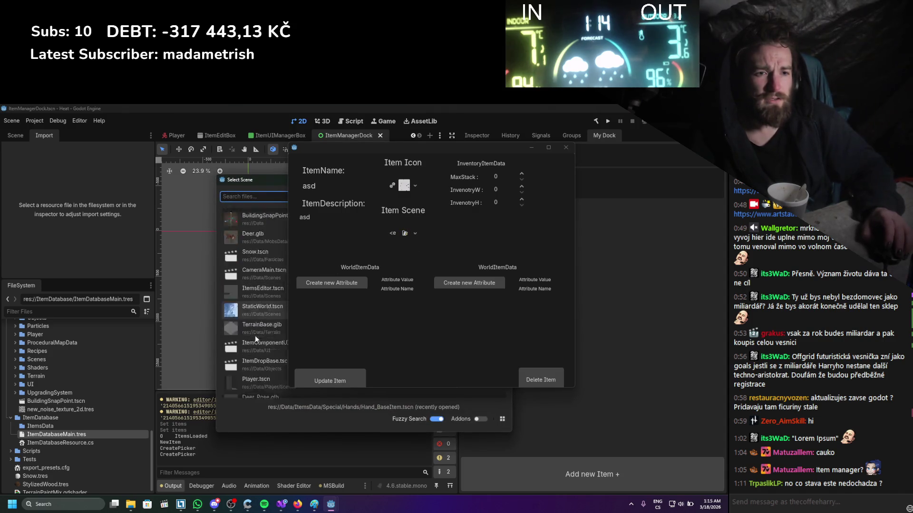
{"action": "double_click", "coordinate": [253, 328]}
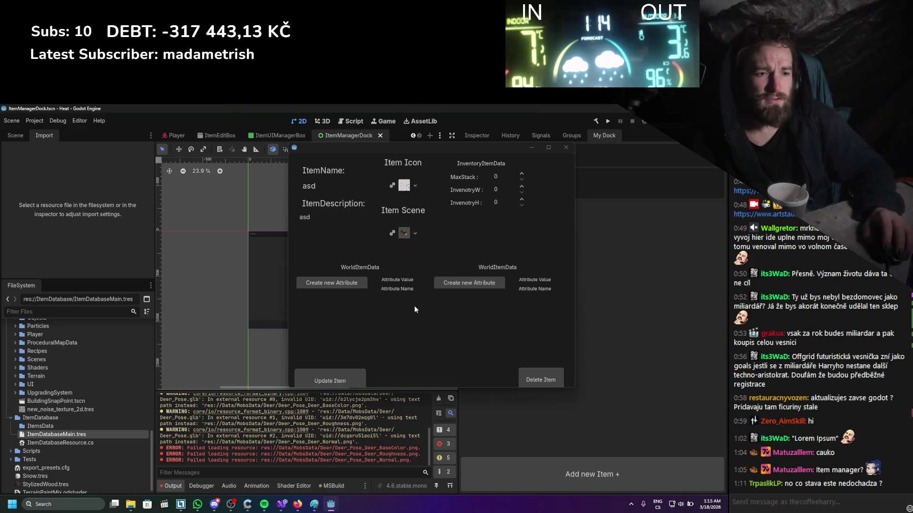
{"action": "left_click", "coordinate": [417, 232]}
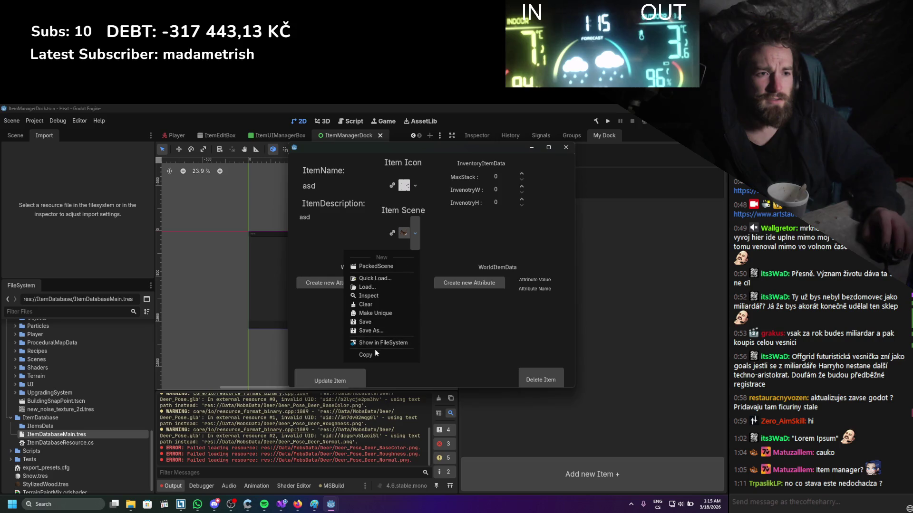
{"action": "left_click", "coordinate": [374, 280]}
{"action": "scroll", "coordinate": [275, 293], "scroll_direction": "down", "scroll_amount": 3}
{"action": "scroll", "coordinate": [253, 312], "scroll_direction": "down", "scroll_amount": 3}
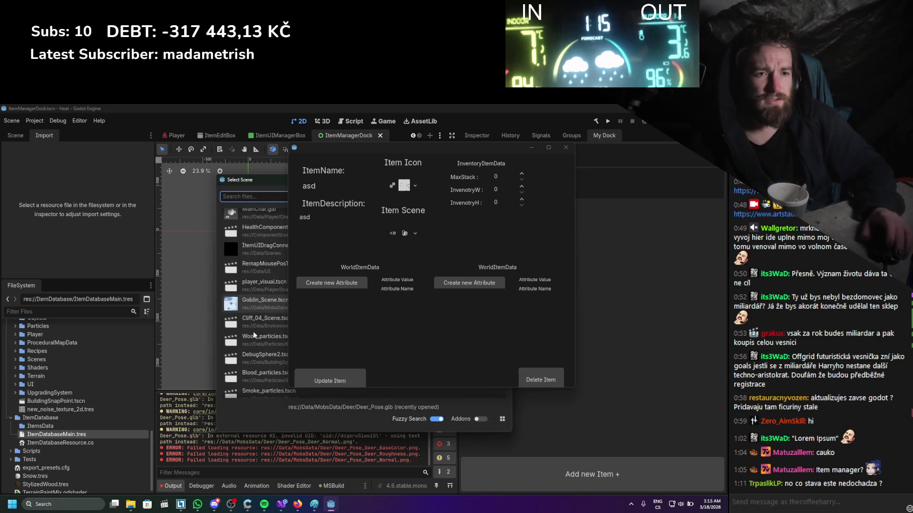
{"action": "type", "text": "ha"}
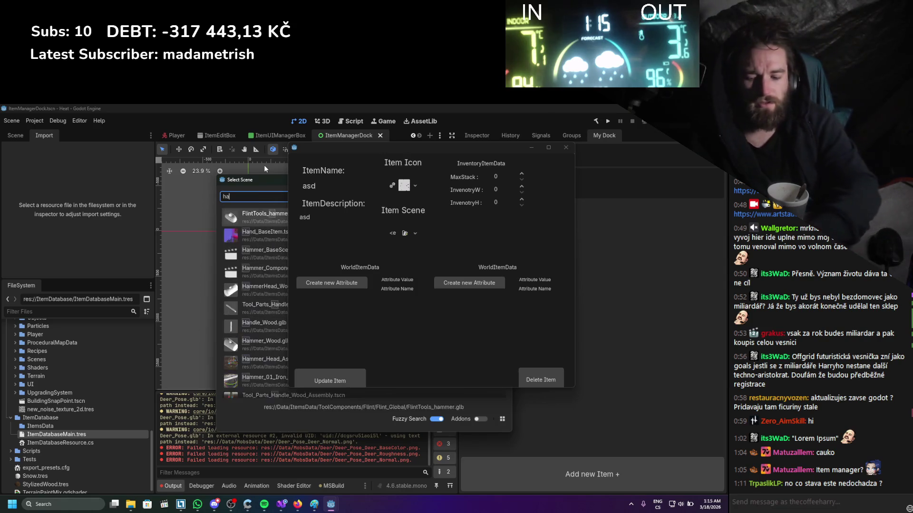
{"action": "type", "text": "ndle"}
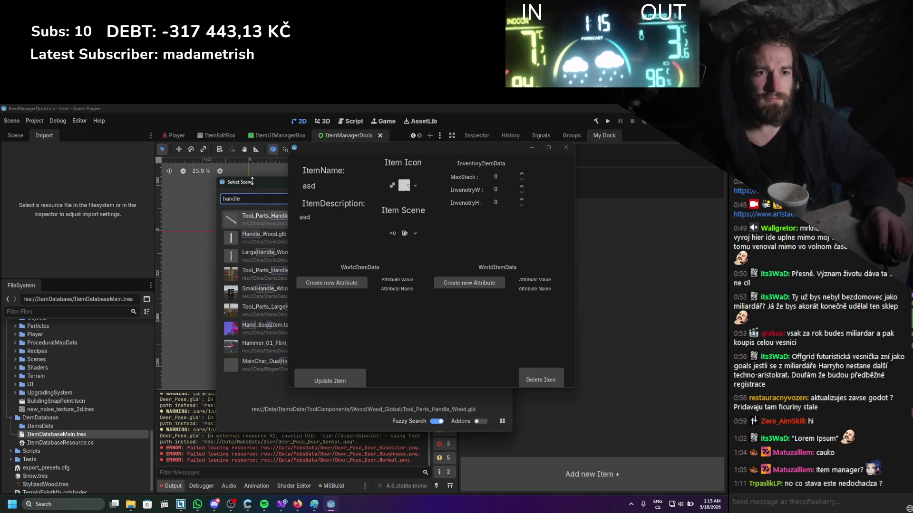
{"action": "double_click", "coordinate": [269, 284]}
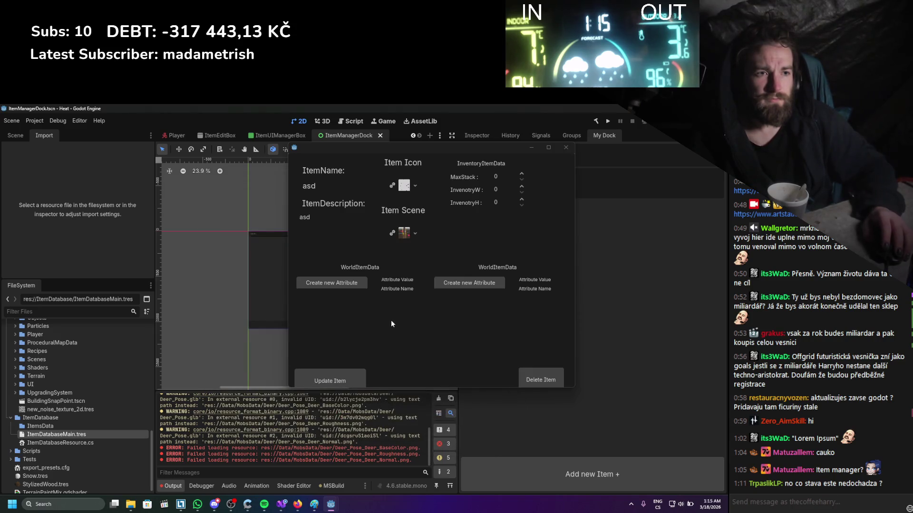
{"action": "left_click", "coordinate": [522, 173]}
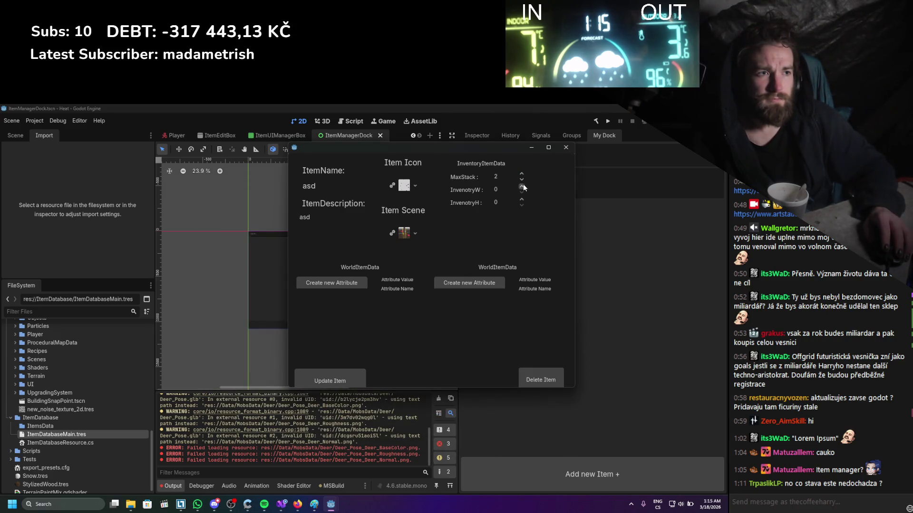
{"action": "left_click", "coordinate": [352, 379]}
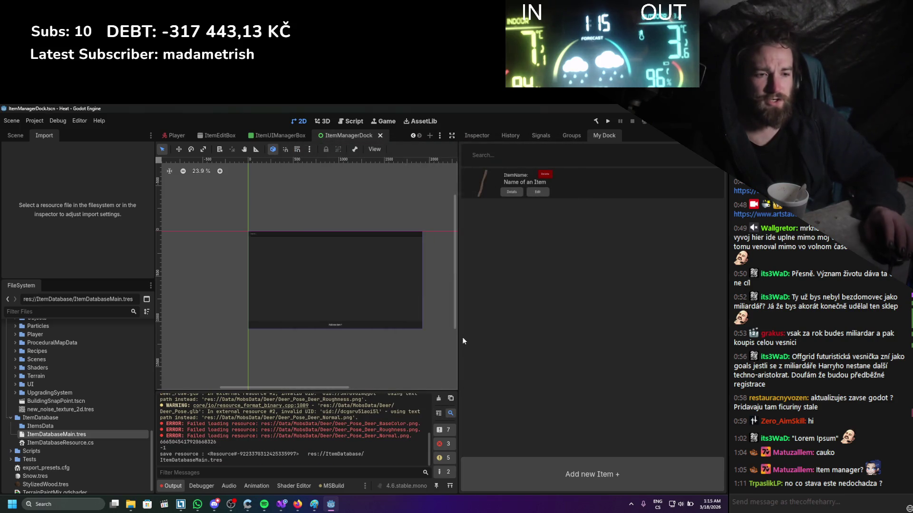
- Clear the output and toggle ItemManager off and on in Project Settings > Plugins
{"action": "left_click", "coordinate": [437, 399]}
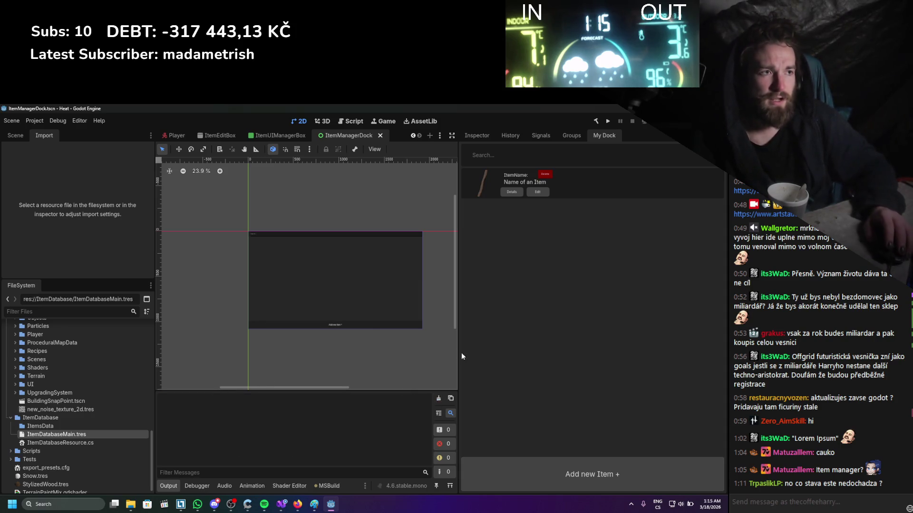
{"action": "left_click", "coordinate": [32, 120]}
{"action": "left_click", "coordinate": [38, 131]}
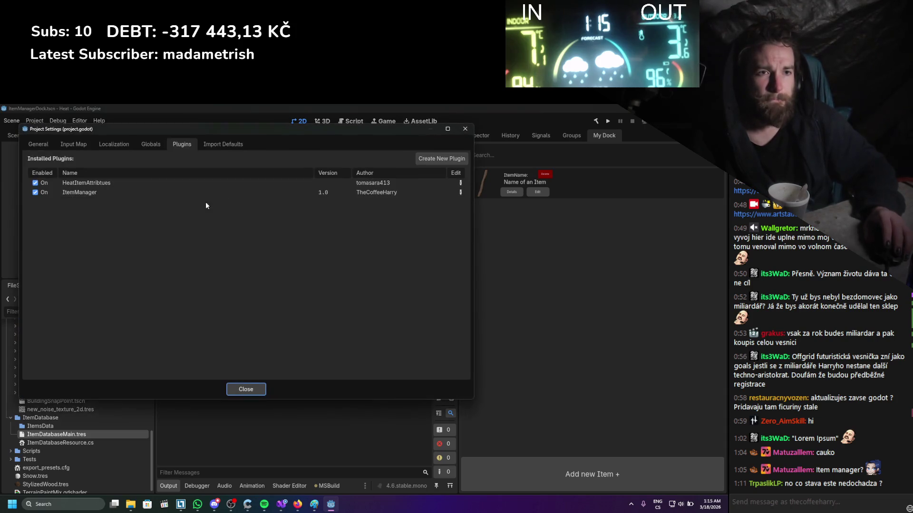
{"action": "left_click", "coordinate": [36, 193]}
{"action": "left_click", "coordinate": [37, 192]}
{"action": "left_click", "coordinate": [252, 390]}
{"action": "left_click", "coordinate": [602, 137]}
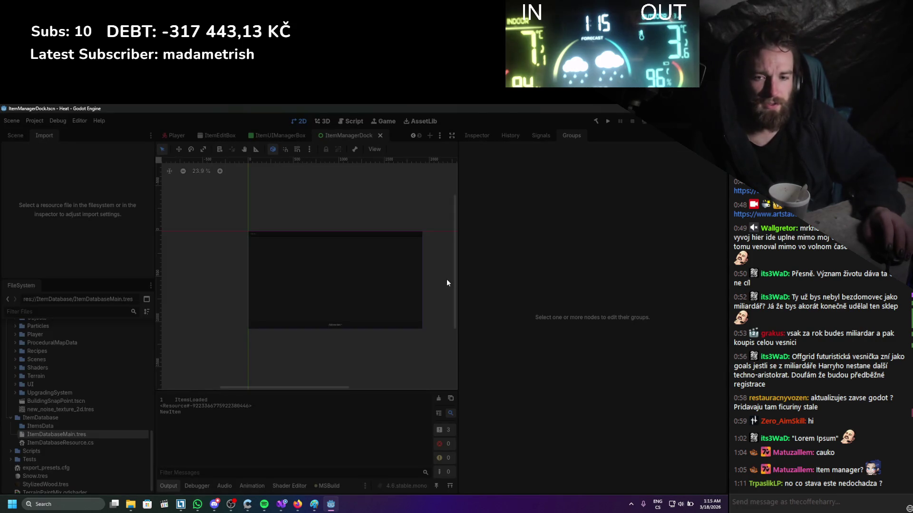
- Launch the Godot_v4.6 mono executable and approve the security prompt to run it
{"action": "double_click", "coordinate": [301, 118]}
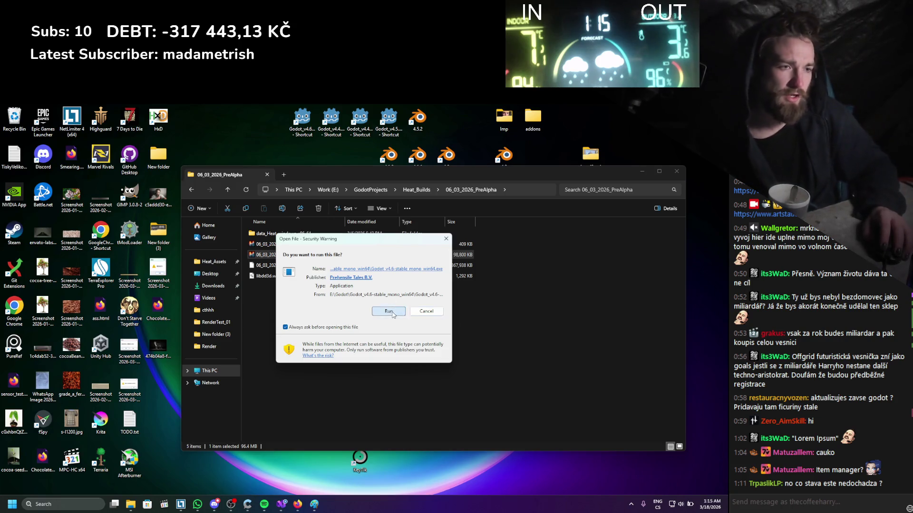
{"action": "left_click", "coordinate": [394, 313]}
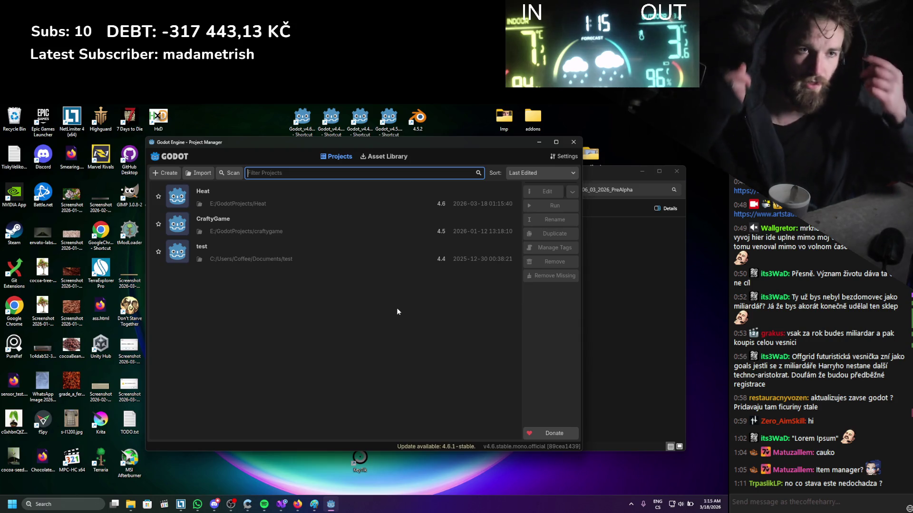
- Reopen the Heat project and find the Resource-to-ItemPattern cast error in the Output log
{"action": "double_click", "coordinate": [318, 201]}
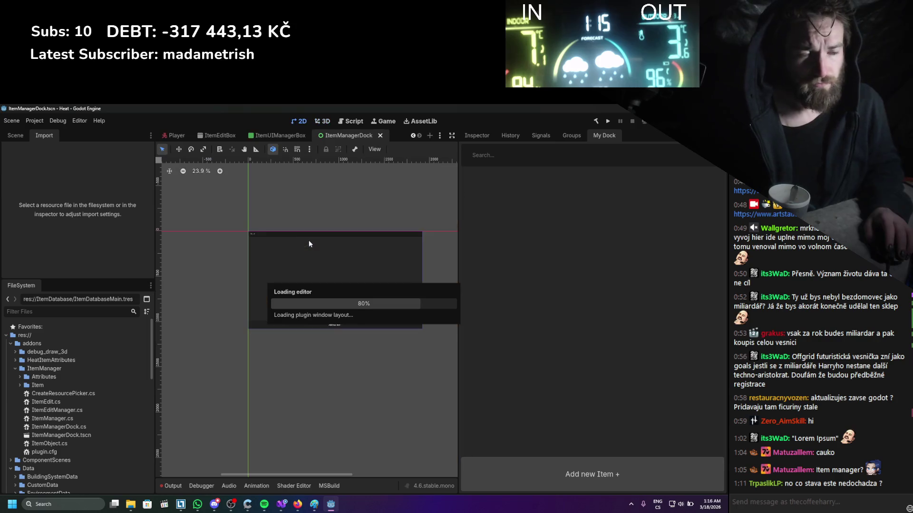
{"action": "left_click", "coordinate": [172, 483]}
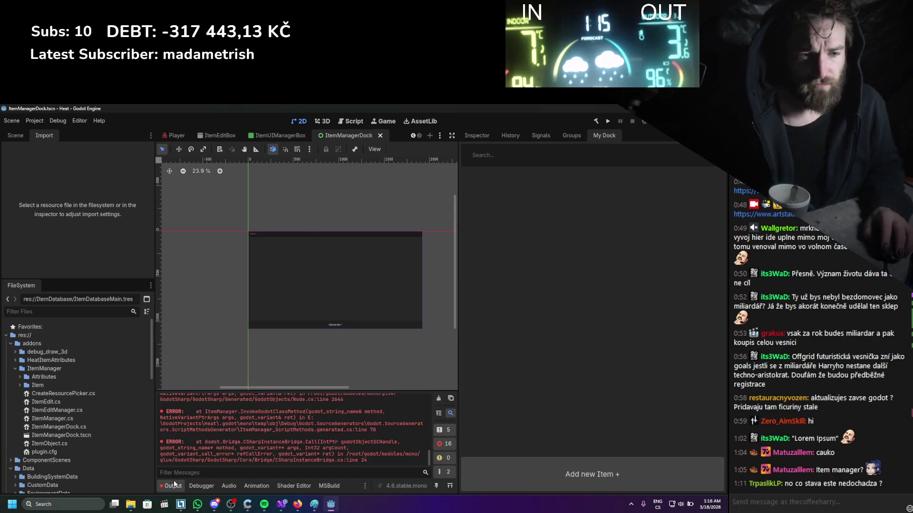
{"action": "scroll", "coordinate": [392, 418], "scroll_direction": "up", "scroll_amount": 5}
{"action": "scroll", "coordinate": [389, 430], "scroll_direction": "up", "scroll_amount": 8}
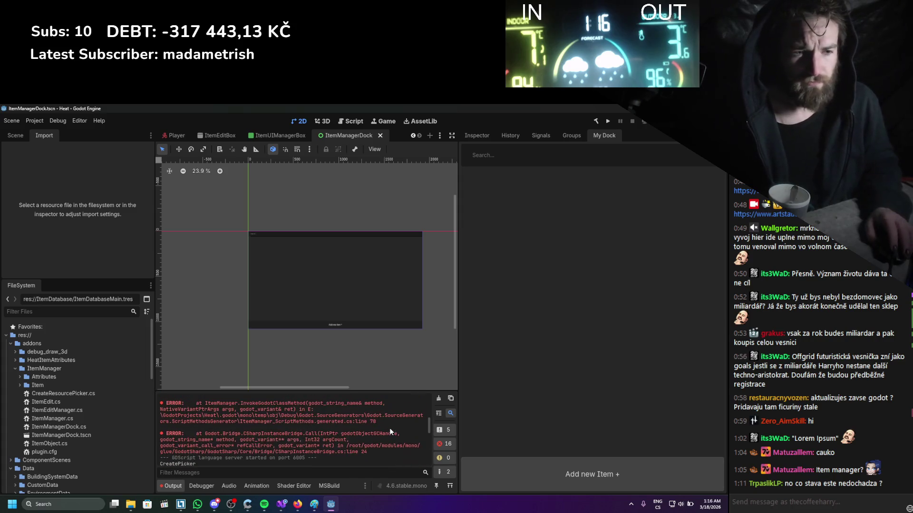
{"action": "scroll", "coordinate": [389, 431], "scroll_direction": "up", "scroll_amount": 2}
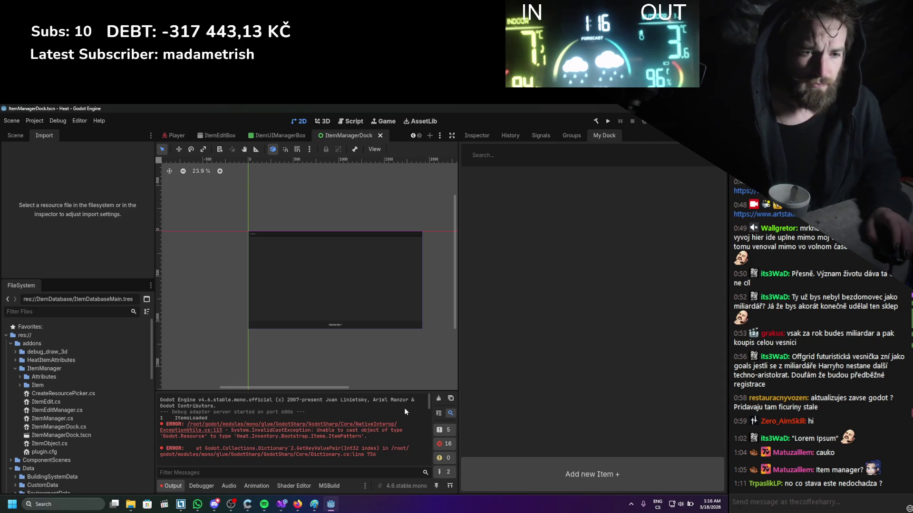
{"action": "left_click_drag", "start_coordinate": [361, 437], "coordinate": [243, 437]}
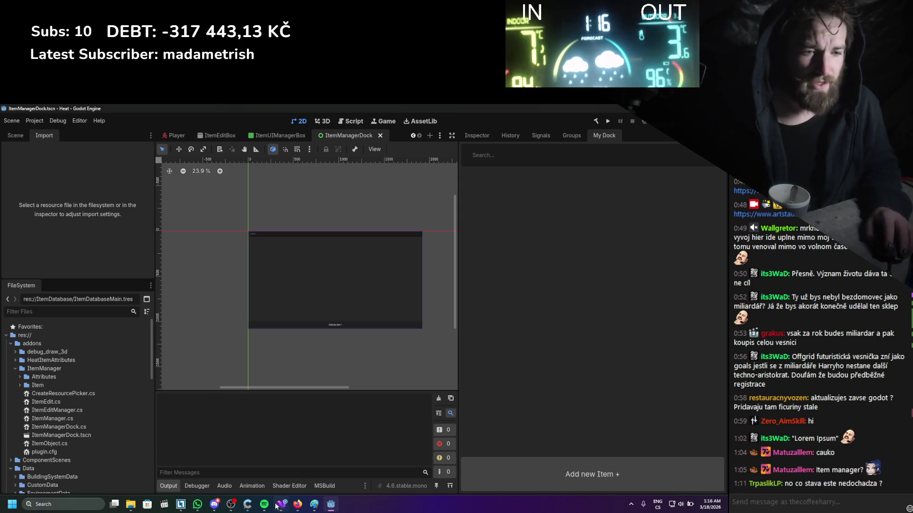
{"action": "left_click", "coordinate": [281, 504]}
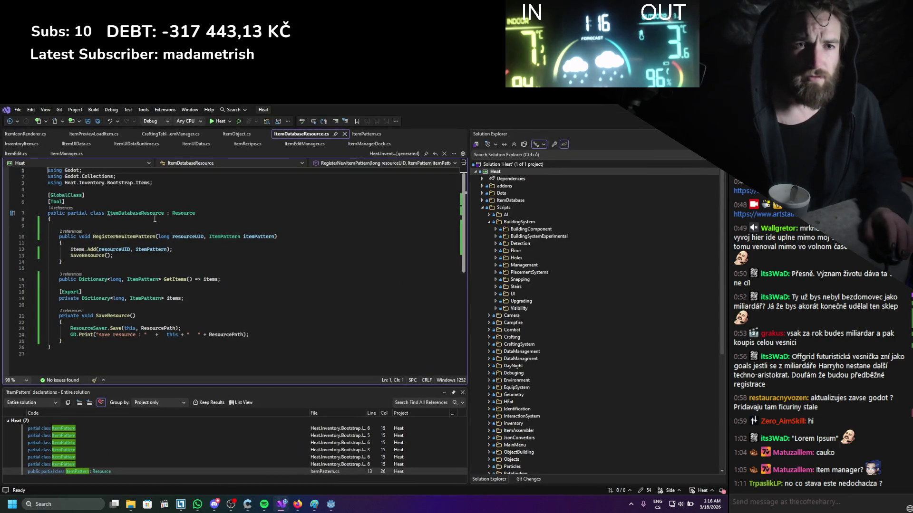
- Look over ItemDatabaseResource.cs in Visual Studio, then return to the Godot editor
{"action": "mouse_move", "coordinate": [167, 237]}
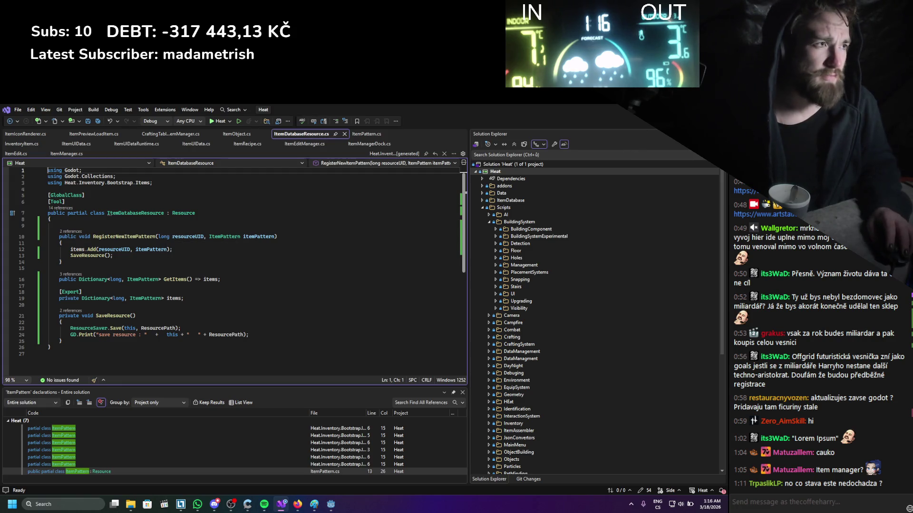
{"action": "key", "text": "alt+Tab"}
{"action": "scroll", "coordinate": [47, 437], "scroll_direction": "down", "scroll_amount": 10}
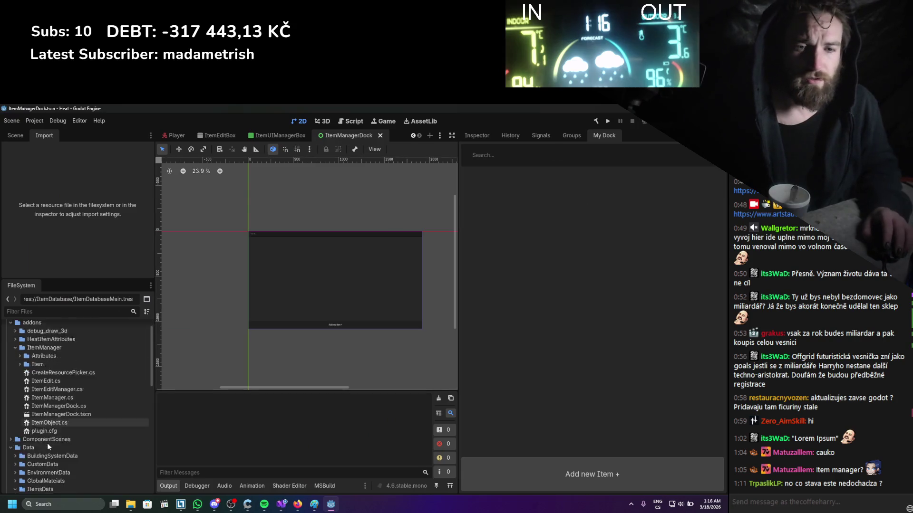
- Confirm ItemDatabaseMain.tres has an empty Items dictionary in the Inspector and save with Ctrl+S
{"action": "scroll", "coordinate": [46, 429], "scroll_direction": "down", "scroll_amount": 3}
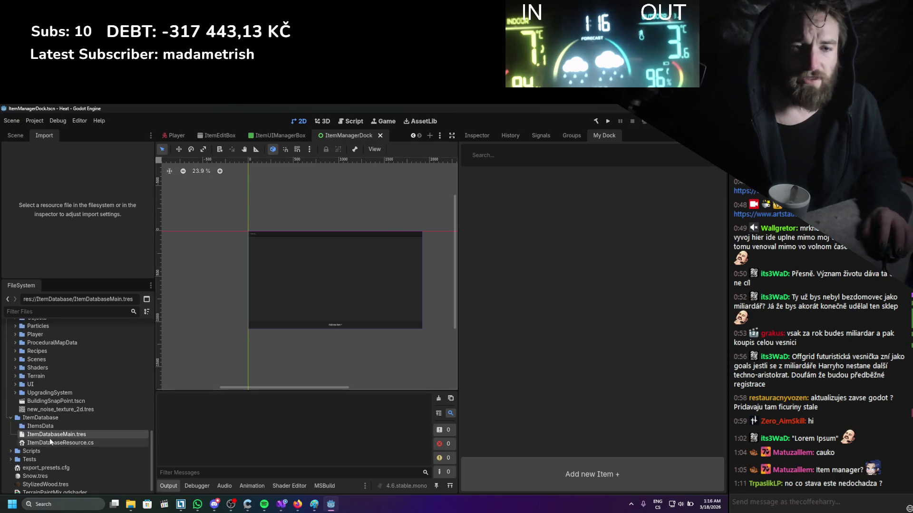
{"action": "left_click", "coordinate": [49, 436]}
{"action": "left_click", "coordinate": [476, 136]}
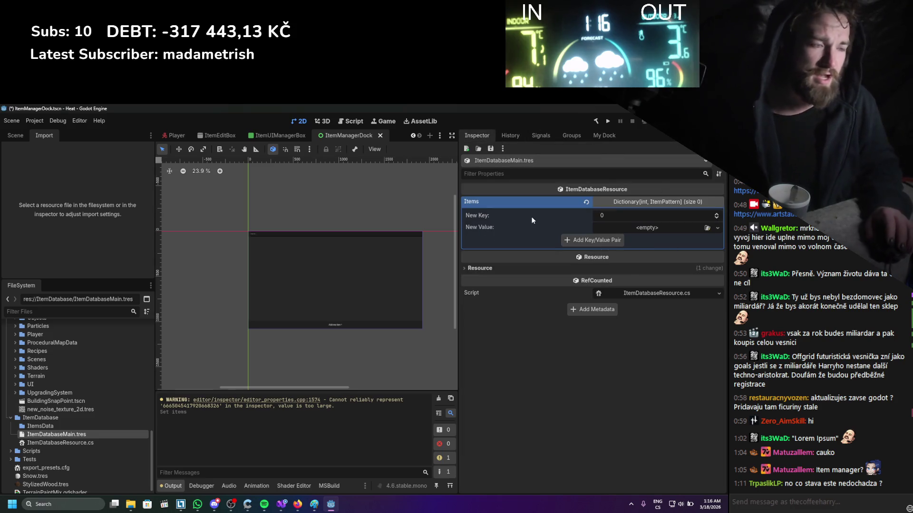
{"action": "key", "text": "ctrl+s"}
{"action": "left_click", "coordinate": [281, 504]}
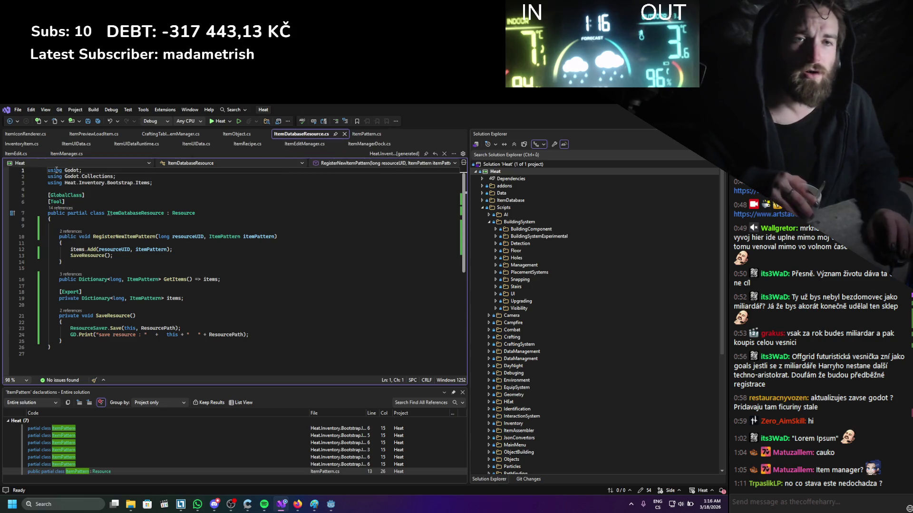
{"action": "left_click", "coordinate": [52, 155]}
{"action": "scroll", "coordinate": [78, 261], "scroll_direction": "down", "scroll_amount": 6}
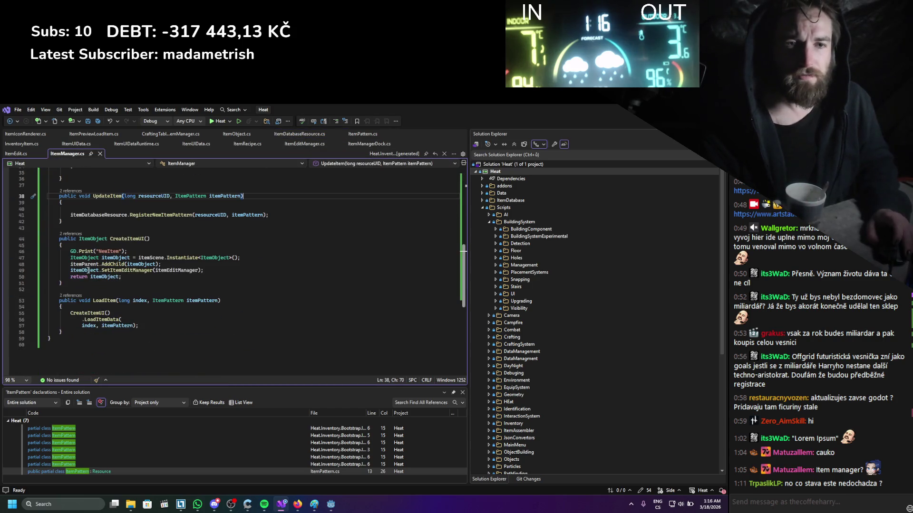
{"action": "scroll", "coordinate": [184, 278], "scroll_direction": "up", "scroll_amount": 6}
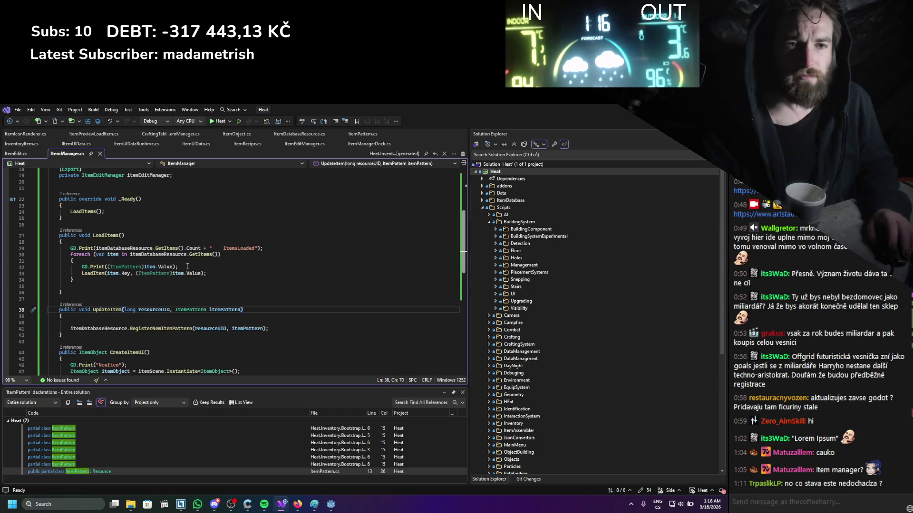
{"action": "scroll", "coordinate": [184, 267], "scroll_direction": "down", "scroll_amount": 7}
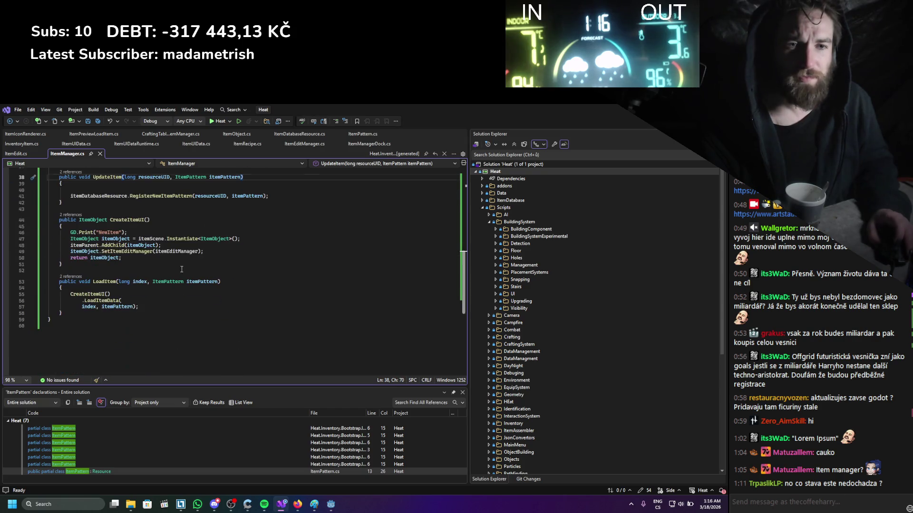
{"action": "left_click", "coordinate": [17, 154]}
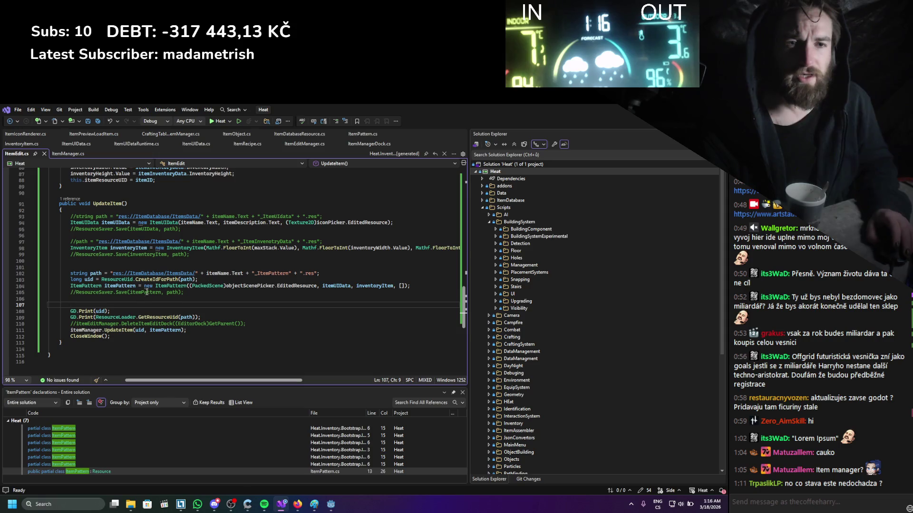
{"action": "left_click", "coordinate": [78, 288]}
{"action": "key", "text": "BackSpace"}
{"action": "key", "text": "BackSpace"}
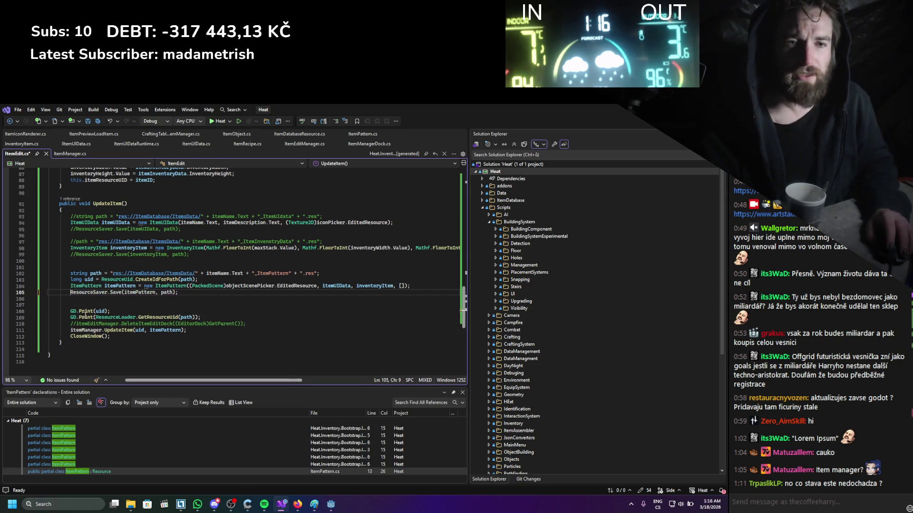
{"action": "key", "text": "ctrl+s"}
{"action": "mouse_move", "coordinate": [88, 301]}
{"action": "left_mouse_down"}
{"action": "mouse_move", "coordinate": [71, 297]}
{"action": "mouse_move", "coordinate": [49, 271]}
{"action": "left_mouse_up"}
{"action": "left_click", "coordinate": [145, 286]}
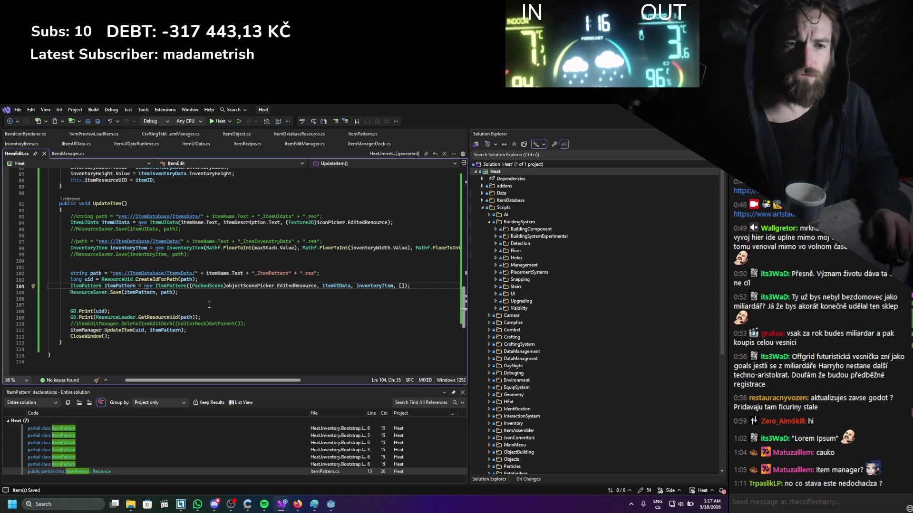
{"action": "right_click", "coordinate": [209, 305]}
{"action": "key", "text": "Escape"}
{"action": "left_click", "coordinate": [161, 292]}
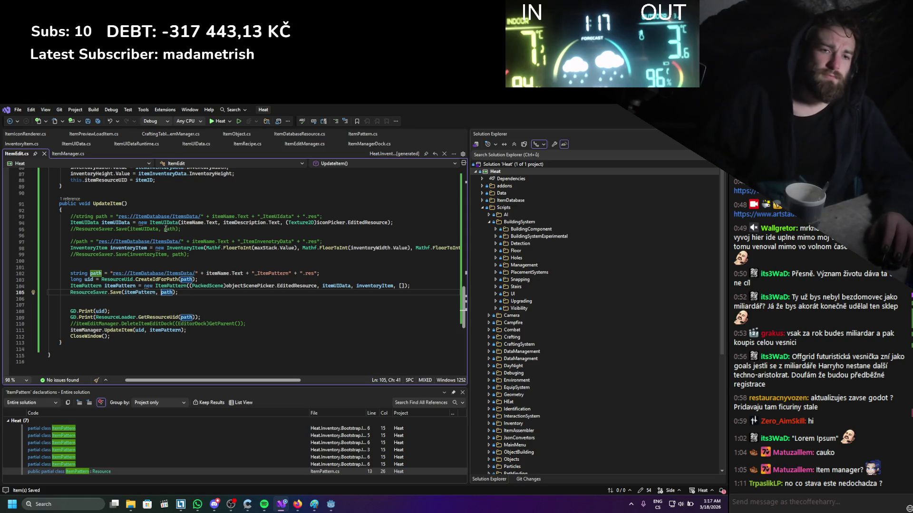
{"action": "left_click", "coordinate": [125, 288]}
{"action": "right_click", "coordinate": [125, 290]}
{"action": "key", "text": "Escape"}
{"action": "double_click", "coordinate": [124, 292]}
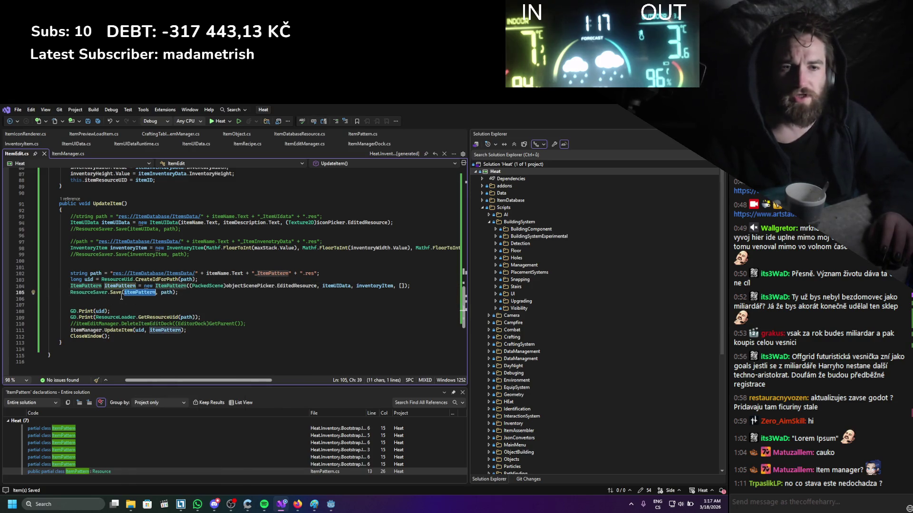
{"action": "double_click", "coordinate": [162, 329]}
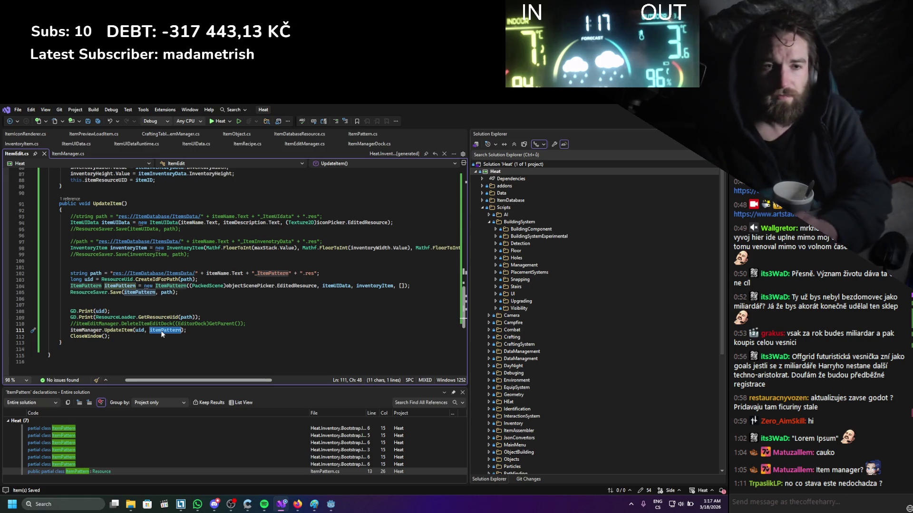
- Replace itemPattern on line 111 with ResourceLoader.Load(path)
{"action": "type", "text": "Resour"}
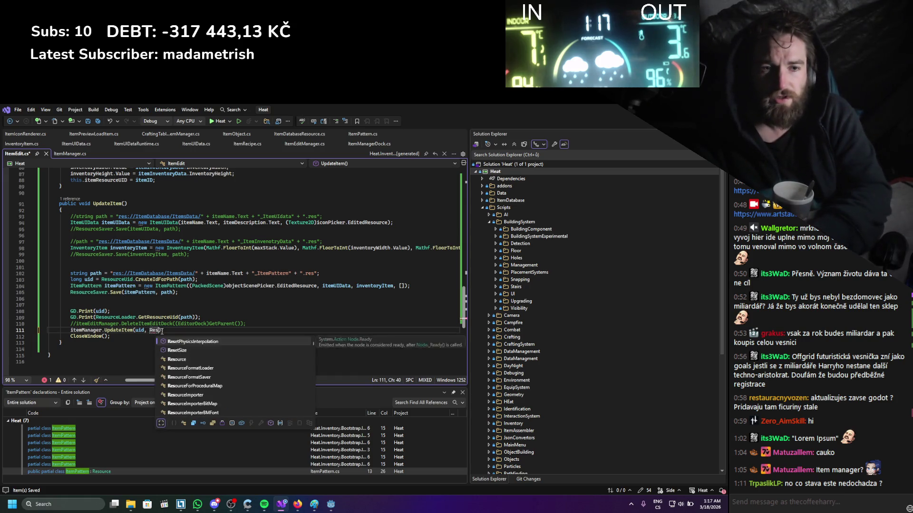
{"action": "type", "text": "ceLoad"}
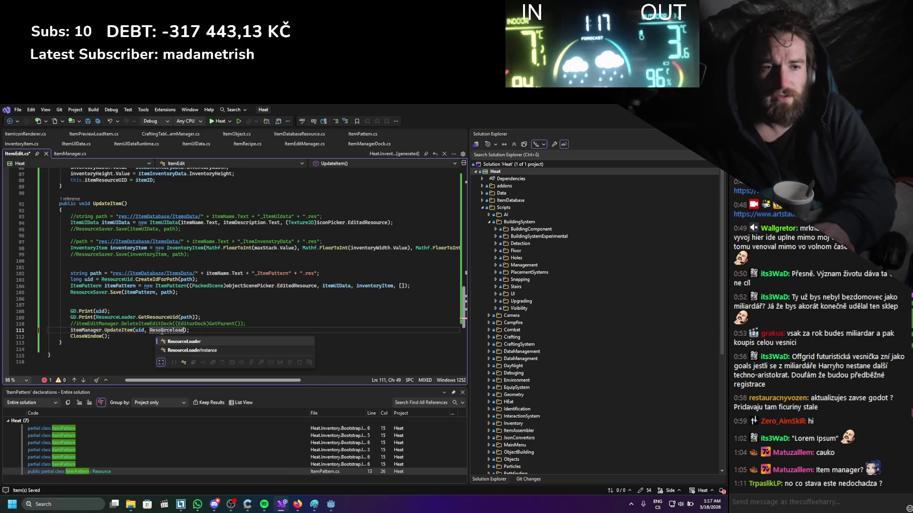
{"action": "key", "text": "Tab"}
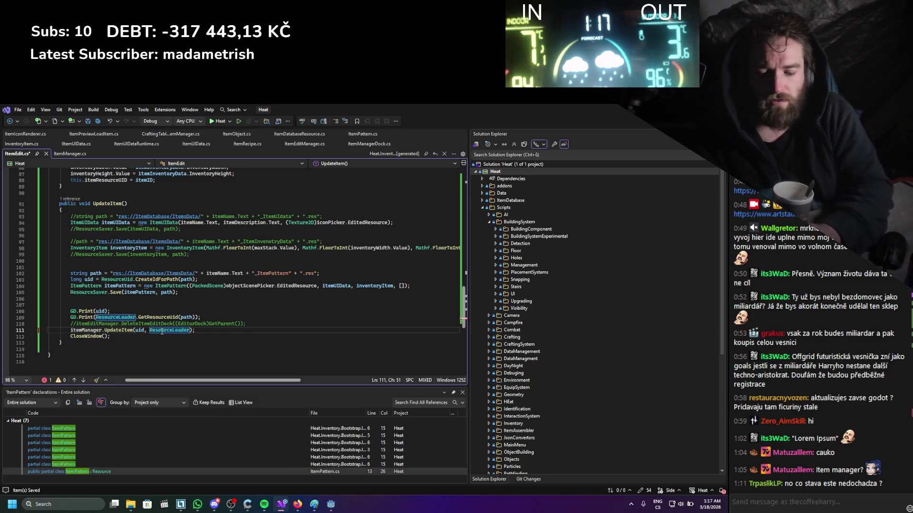
{"action": "type", "text": ".Load("}
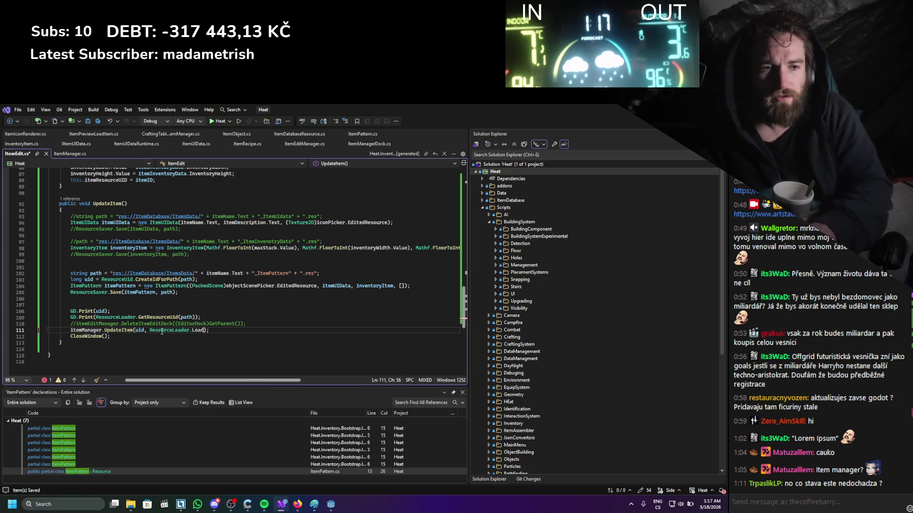
{"action": "type", "text": ")"}
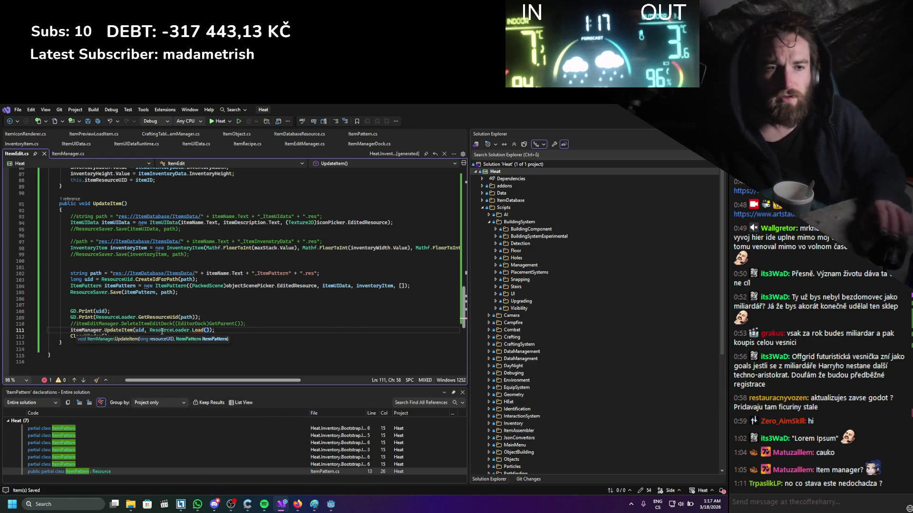
{"action": "double_click", "coordinate": [96, 273]}
{"action": "key", "text": "ctrl+c"}
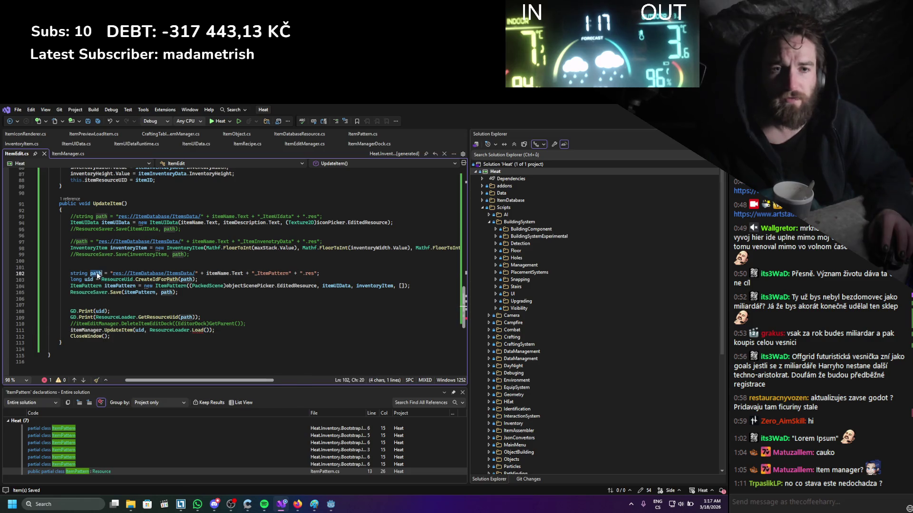
{"action": "left_click", "coordinate": [208, 330]}
{"action": "key", "text": "ctrl+v"}
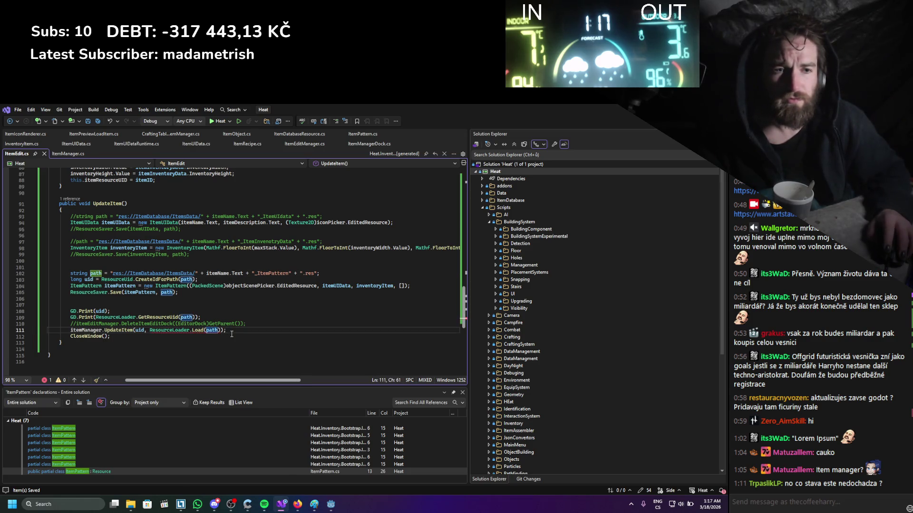
{"action": "left_click", "coordinate": [204, 336]}
{"action": "mouse_move", "coordinate": [197, 333]}
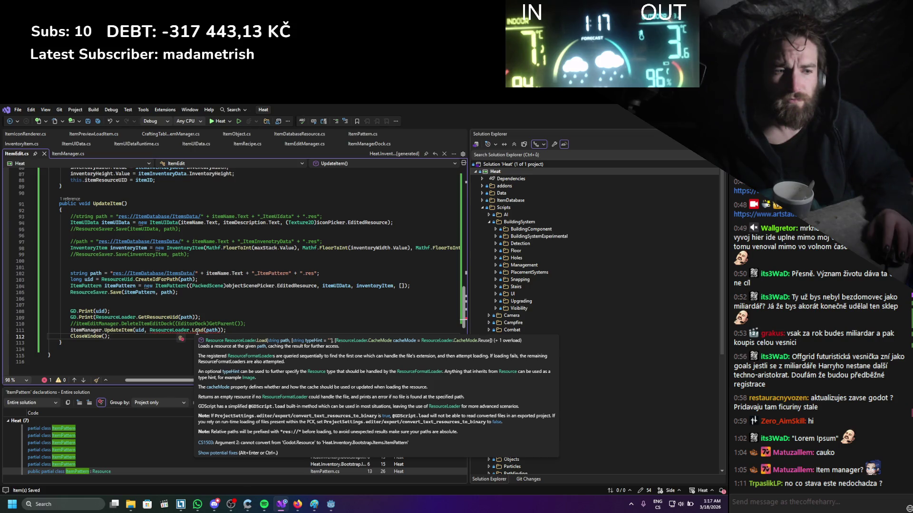
- Cast the ResourceLoader.Load(path) result to ItemPattern on line 111
{"action": "left_click", "coordinate": [150, 332]}
{"action": "type", "text": "("}
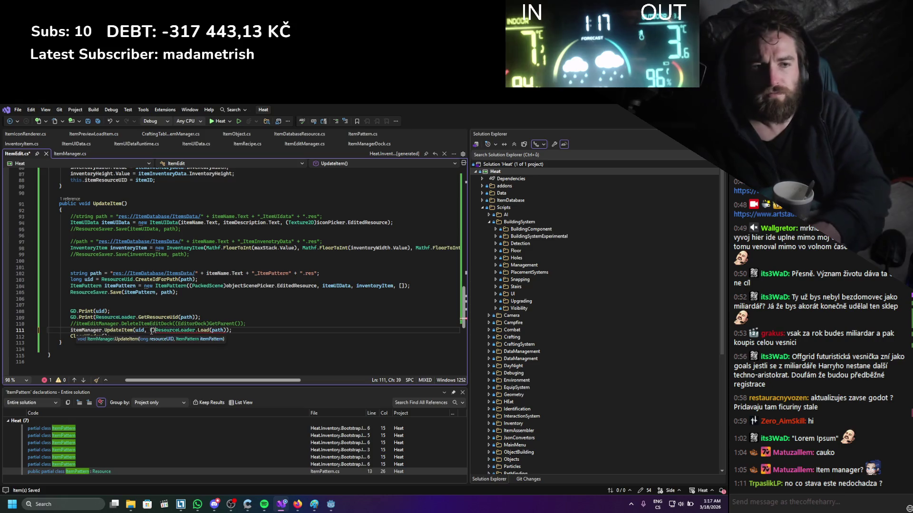
{"action": "type", "text": "ITem"}
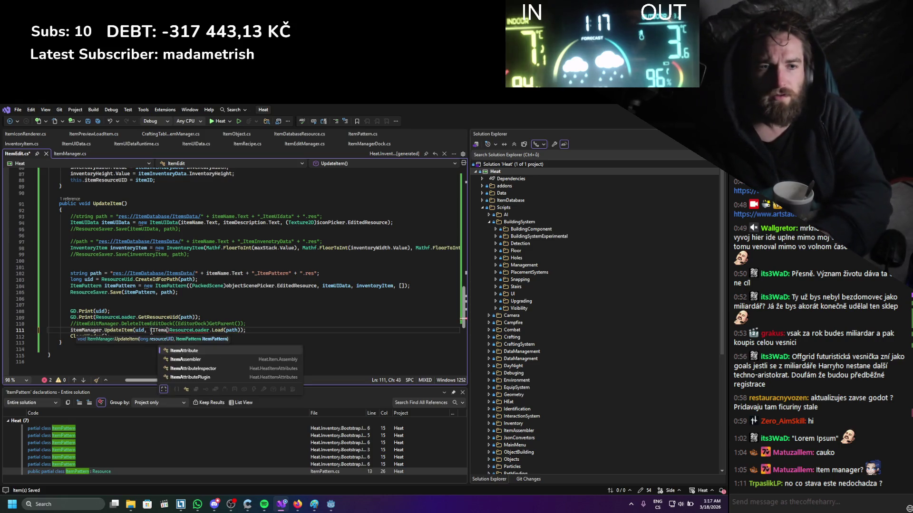
{"action": "key", "text": "BackSpace"}
{"action": "type", "text": "tempate"}
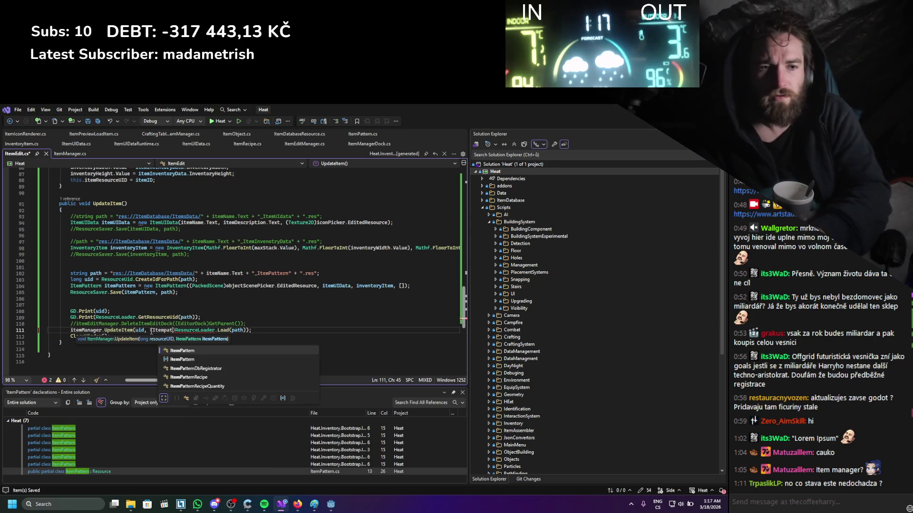
{"action": "key", "text": "Return"}
{"action": "key", "text": "ctrl+z"}
{"action": "key", "text": "ctrl+z"}
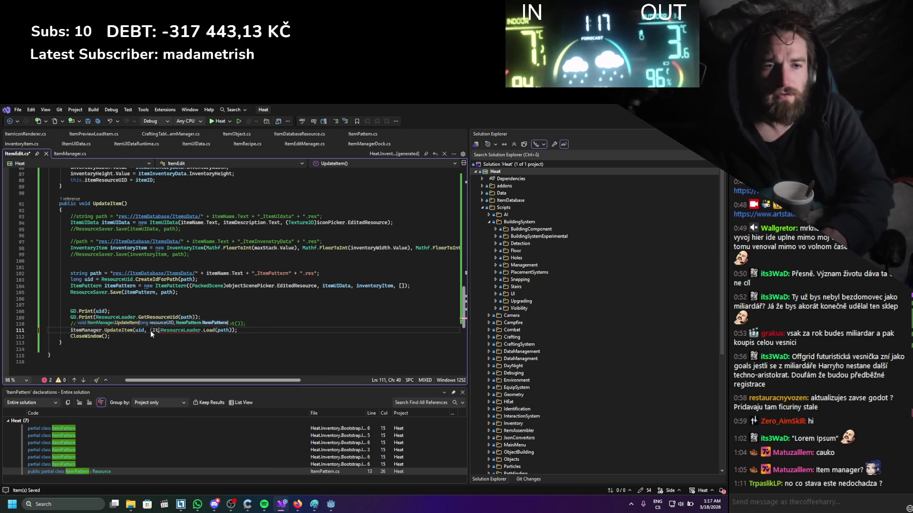
{"action": "type", "text": "Itemaz"}
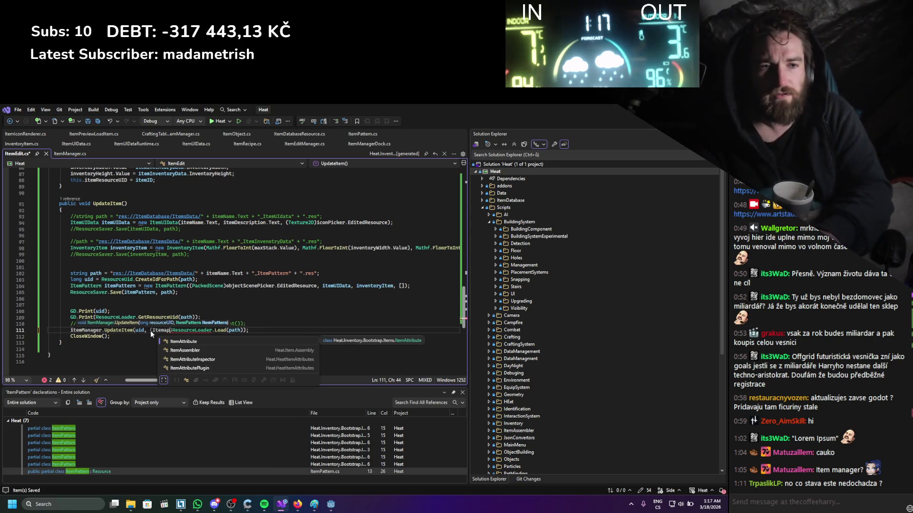
{"action": "key", "text": "BackSpace"}
{"action": "key", "text": "BackSpace"}
{"action": "type", "text": "pat"}
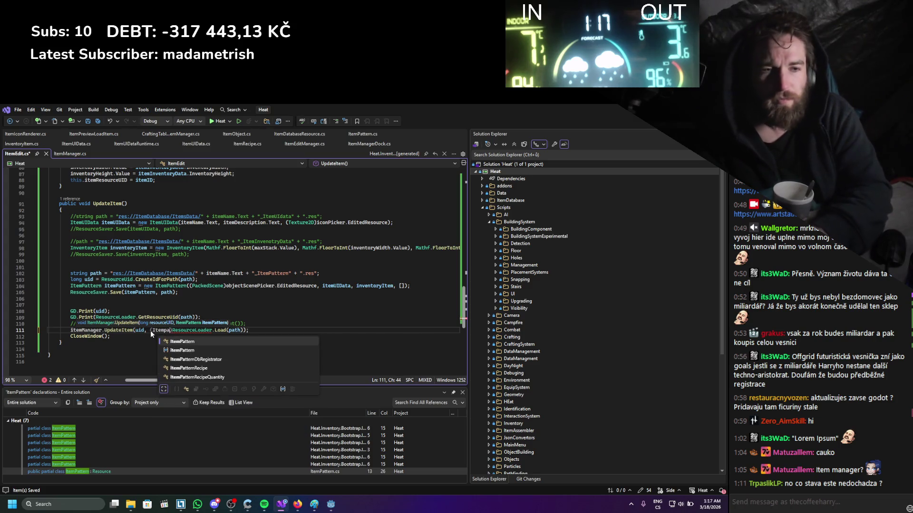
{"action": "key", "text": "Tab"}
- Check the itemPattern variable on line 104, then return to the Godot editor
{"action": "key", "text": "Up"}
{"action": "key", "text": "Up"}
{"action": "key", "text": "Up"}
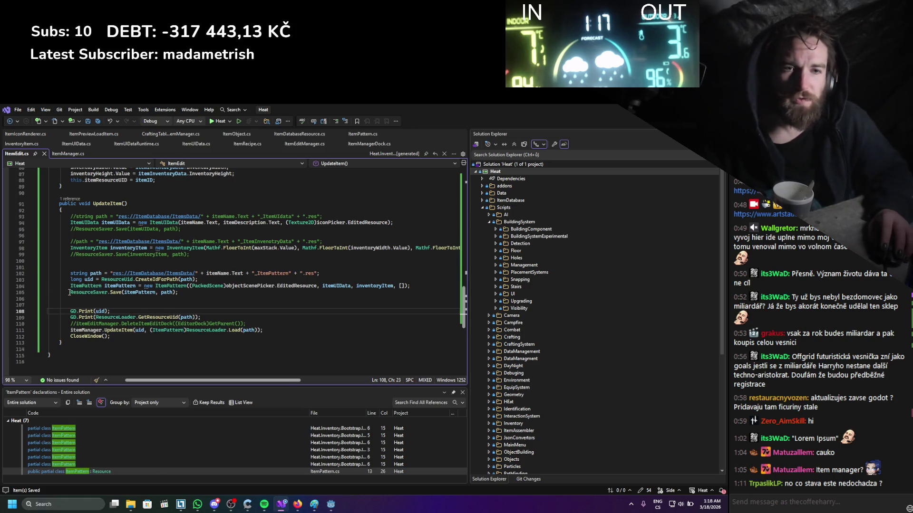
{"action": "left_click", "coordinate": [98, 303]}
{"action": "double_click", "coordinate": [110, 285]}
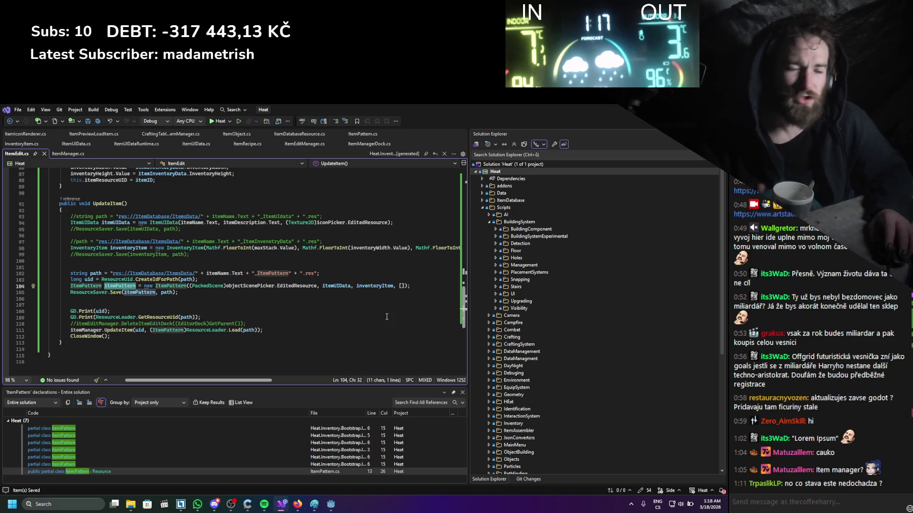
{"action": "left_click", "coordinate": [247, 324]}
{"action": "key", "text": "alt+Tab"}
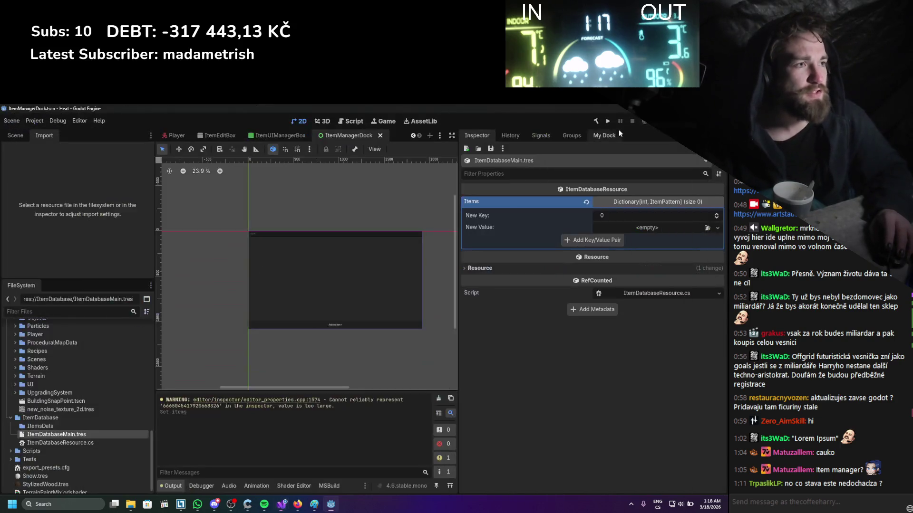
- Rebuild the C# project, re-enable the ItemManager plugin, and add a new item in the dock
{"action": "left_click", "coordinate": [597, 125]}
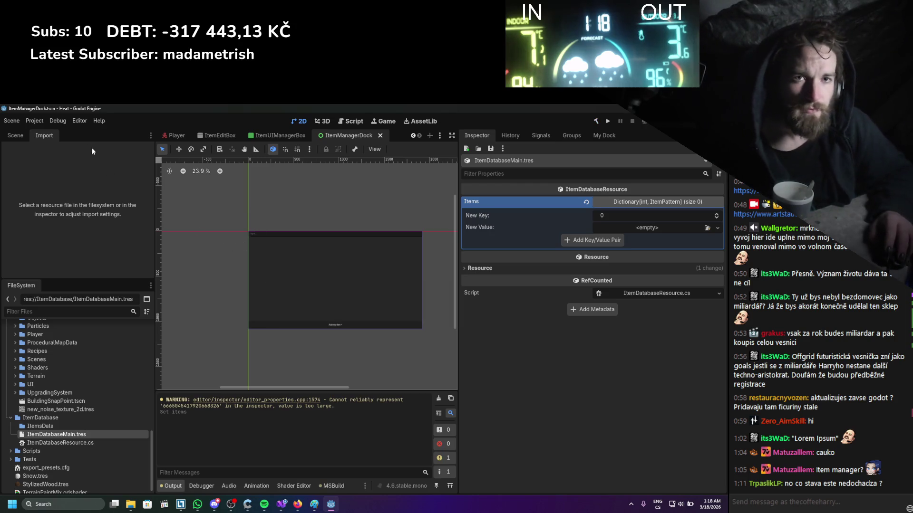
{"action": "left_click", "coordinate": [39, 124]}
{"action": "left_click", "coordinate": [42, 133]}
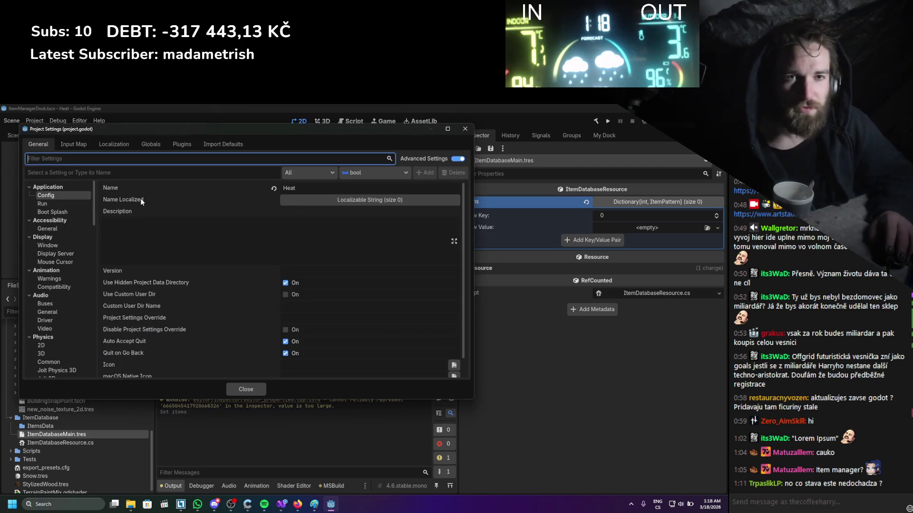
{"action": "left_click", "coordinate": [182, 144]}
{"action": "left_click", "coordinate": [35, 193]}
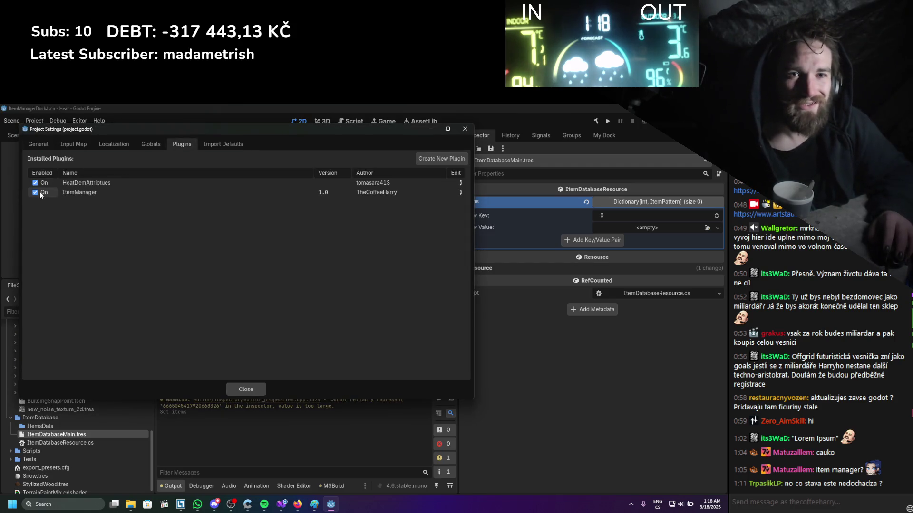
{"action": "left_click", "coordinate": [228, 388]}
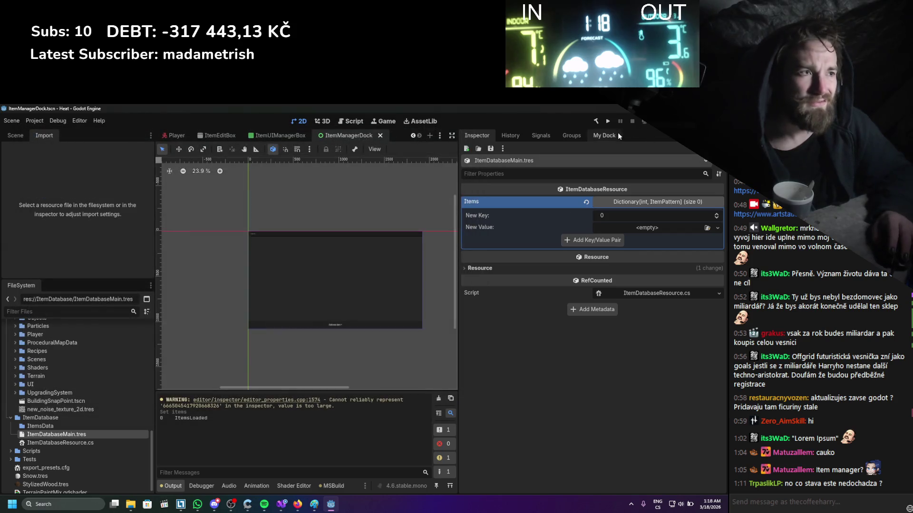
{"action": "left_click", "coordinate": [613, 135]}
{"action": "left_click", "coordinate": [603, 474]}
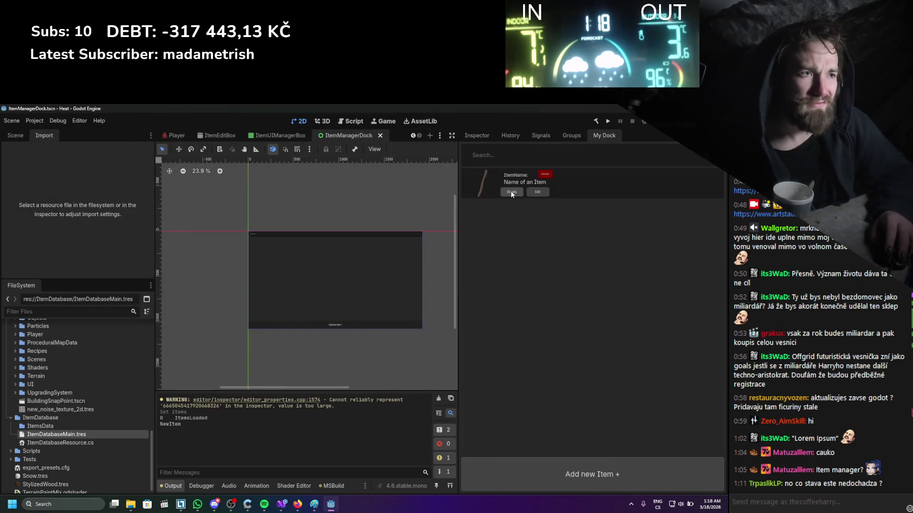
- Rebuild and reload the ItemManager plugin again, then add a new item and open it for editing
{"action": "left_click", "coordinate": [597, 121]}
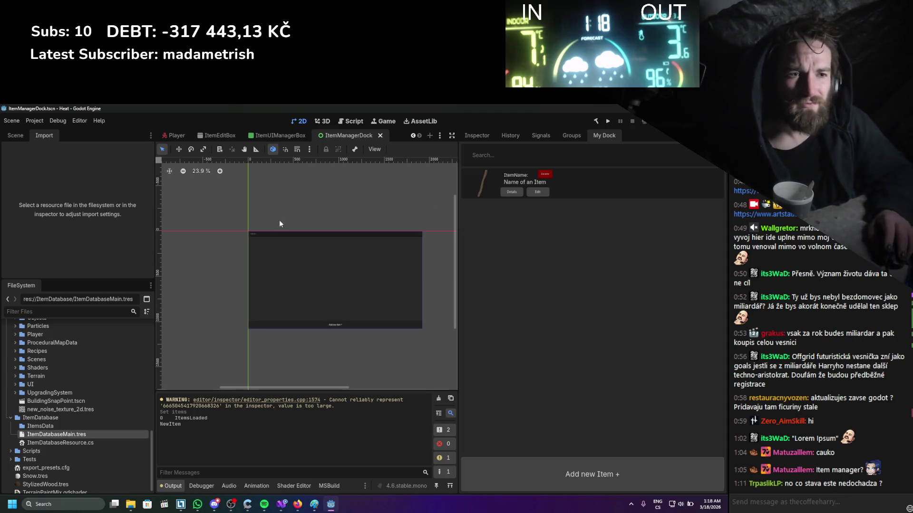
{"action": "left_click", "coordinate": [33, 121]}
{"action": "left_click", "coordinate": [67, 134]}
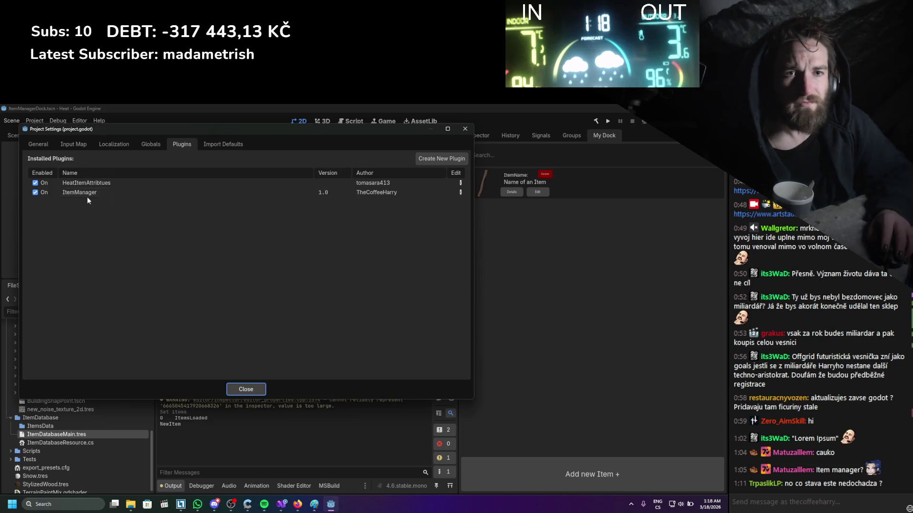
{"action": "left_click", "coordinate": [36, 192]}
{"action": "left_click", "coordinate": [242, 390]}
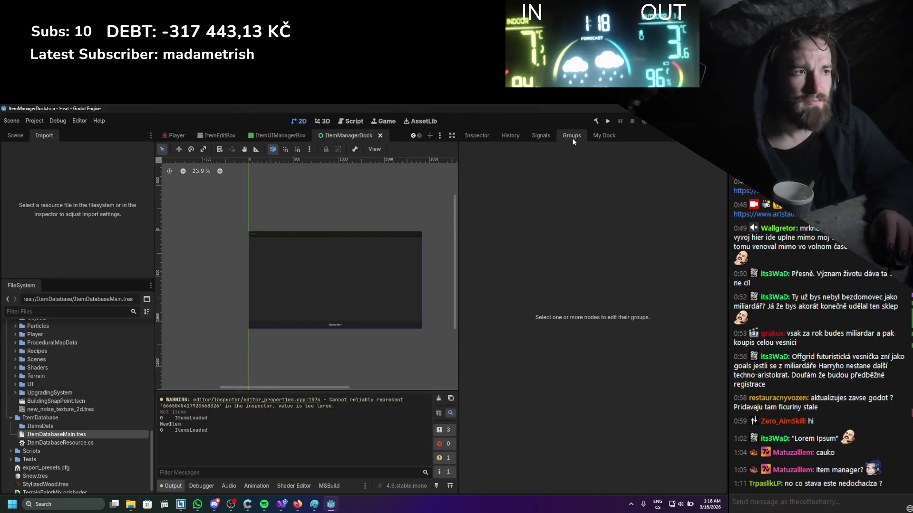
{"action": "left_click", "coordinate": [603, 484]}
{"action": "left_click", "coordinate": [531, 191]}
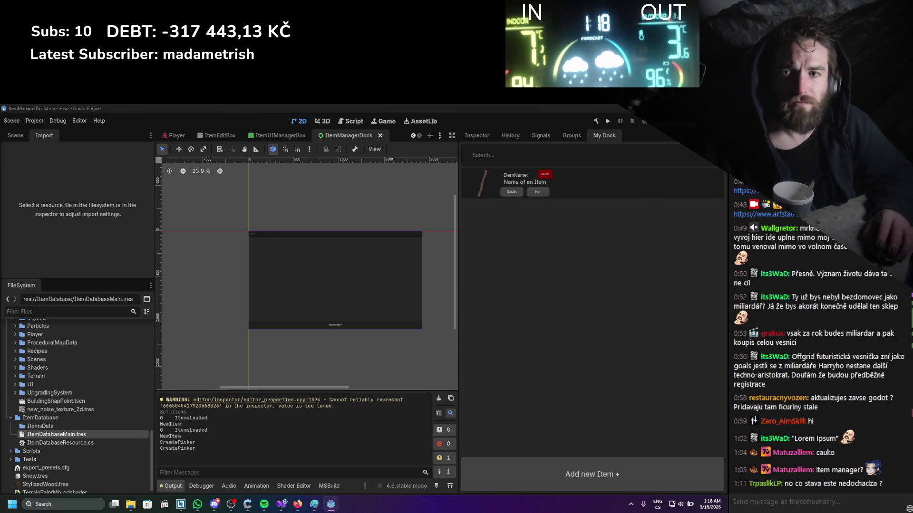
{"action": "left_click", "coordinate": [209, 204]}
- Name the item 'asdasd', fill in its description, and set the PrimitiveAxe icon
{"action": "type", "text": "asdasd"}
{"action": "left_click", "coordinate": [212, 233]}
{"action": "type", "text": "a"}
{"action": "left_click", "coordinate": [287, 207]}
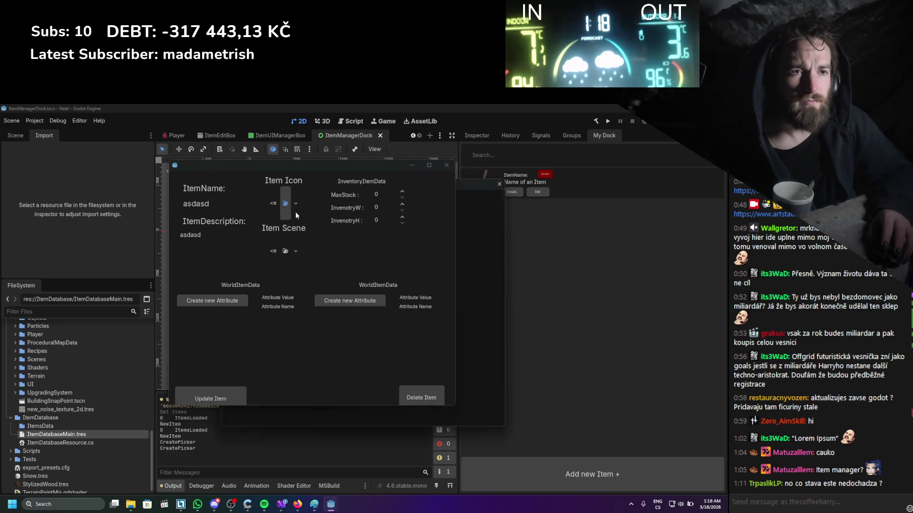
{"action": "left_click_drag", "start_coordinate": [473, 181], "coordinate": [600, 185]}
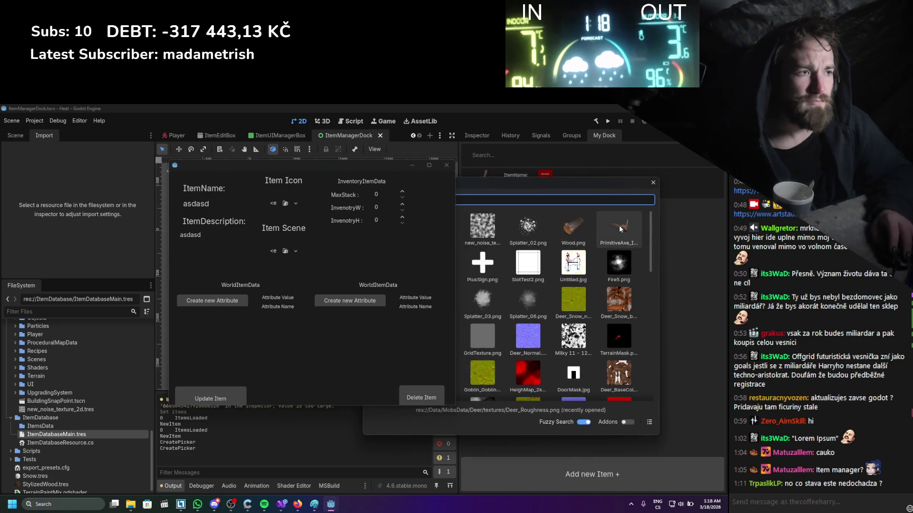
{"action": "double_click", "coordinate": [619, 225]}
- Set the item scene to Tool_Parts_Handle_Wood_Assembly.tscn and close the item editor
{"action": "left_click", "coordinate": [285, 251]}
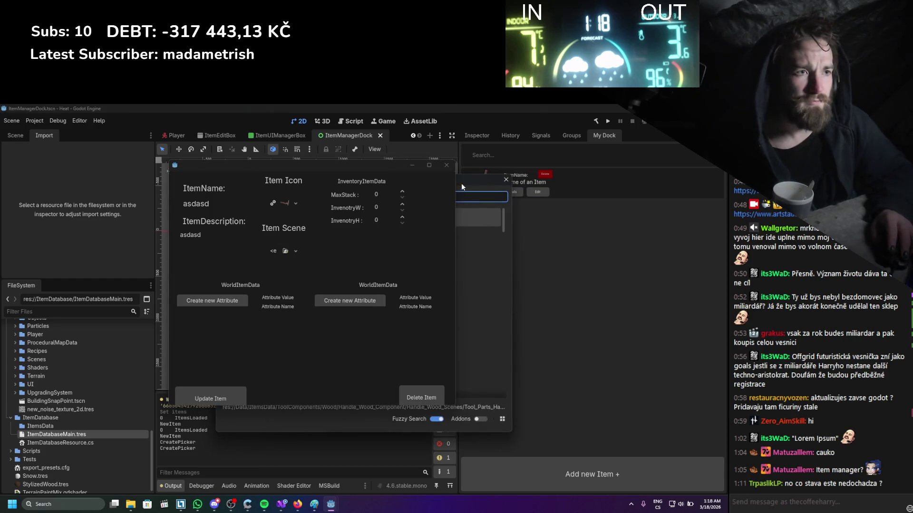
{"action": "left_click_drag", "start_coordinate": [461, 184], "coordinate": [688, 172]}
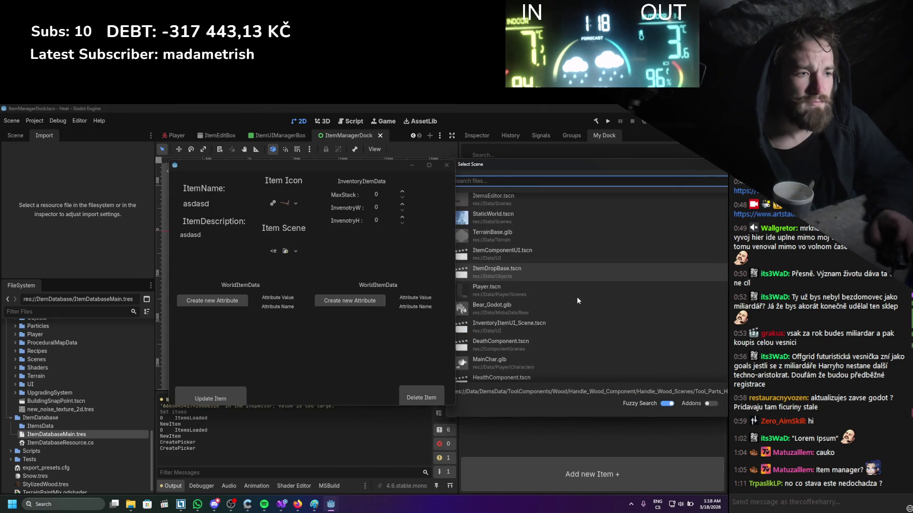
{"action": "scroll", "coordinate": [565, 302], "scroll_direction": "down", "scroll_amount": 5}
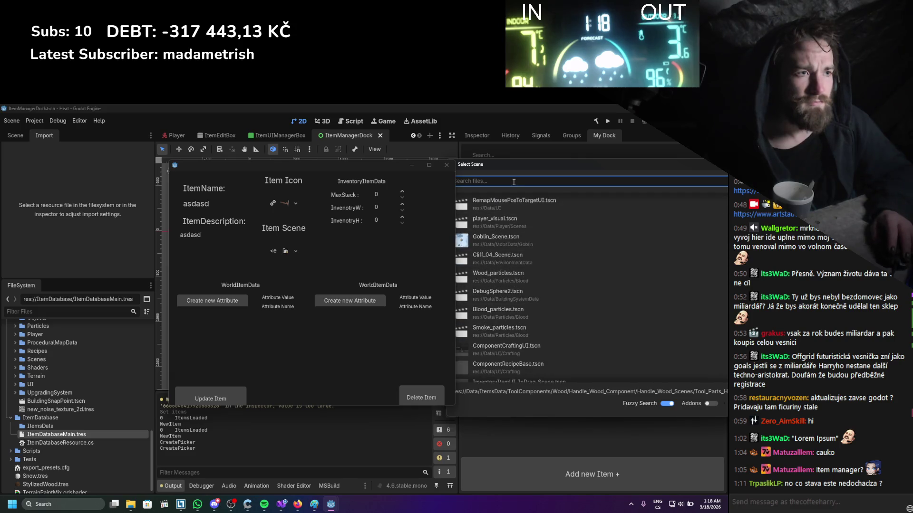
{"action": "type", "text": "handle"}
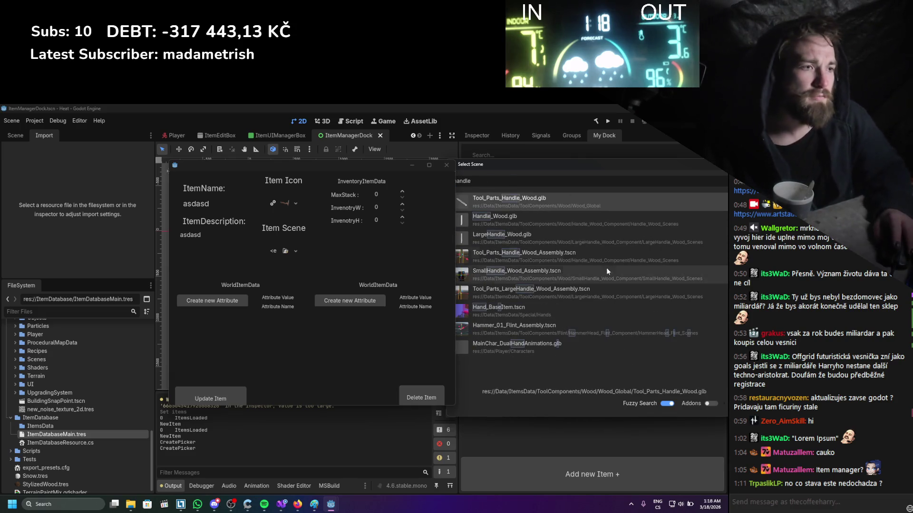
{"action": "double_click", "coordinate": [569, 255]}
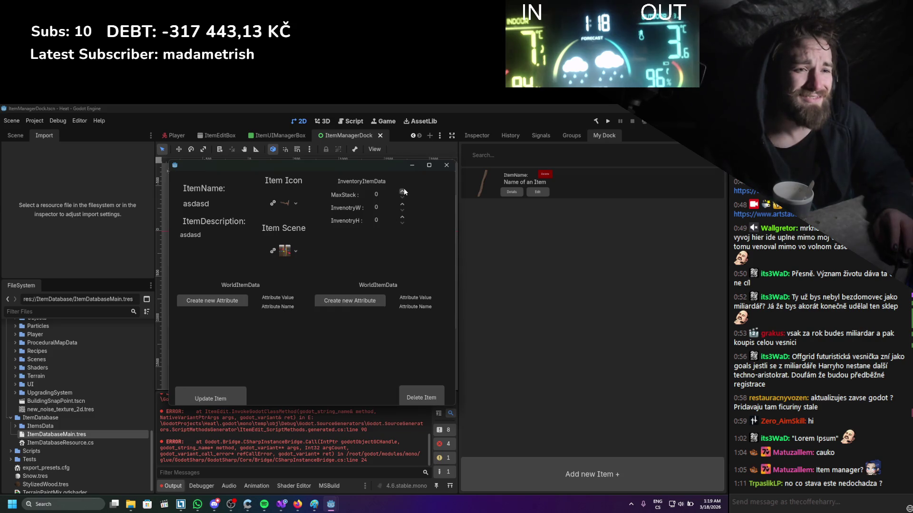
{"action": "left_click", "coordinate": [446, 166]}
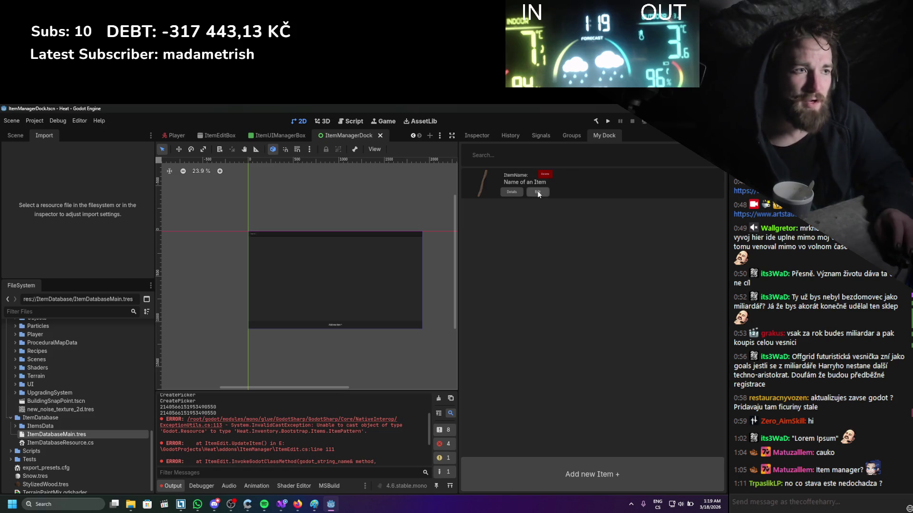
{"action": "left_click", "coordinate": [282, 504]}
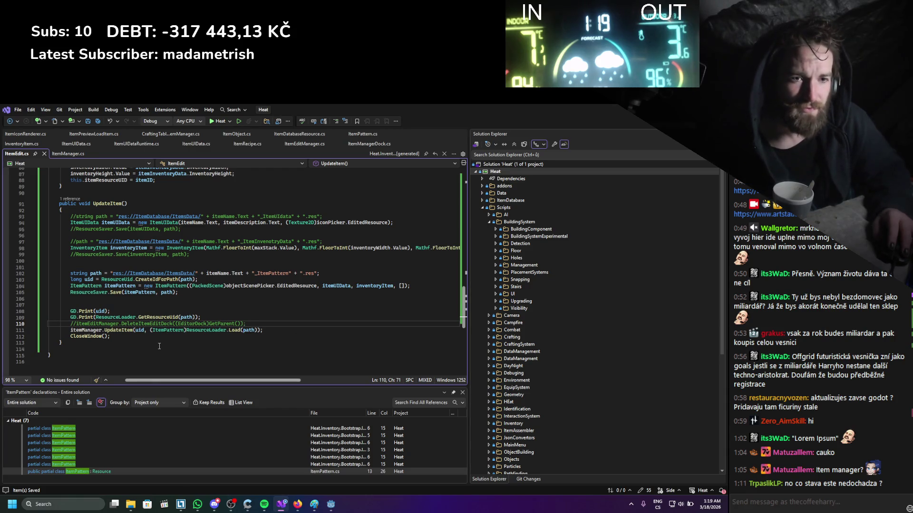
- Open ItemPattern.cs from the ItemPattern declarations and select the class code from namespace to end
{"action": "left_click", "coordinate": [171, 331], "text": "ctrl"}
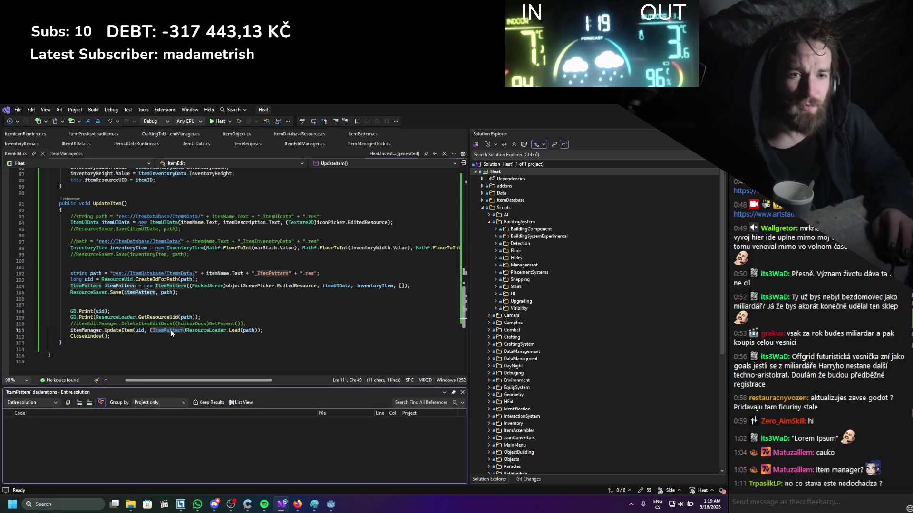
{"action": "double_click", "coordinate": [95, 470]}
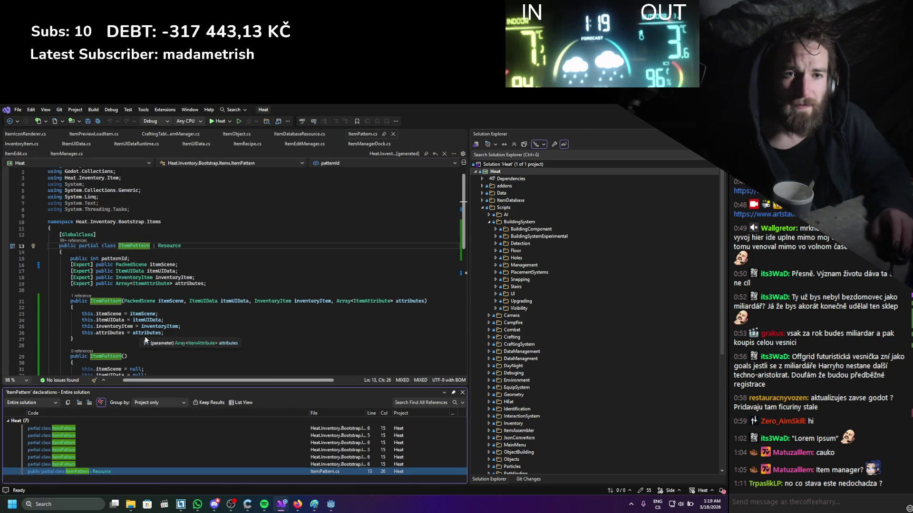
{"action": "scroll", "coordinate": [249, 280], "scroll_direction": "down", "scroll_amount": 4}
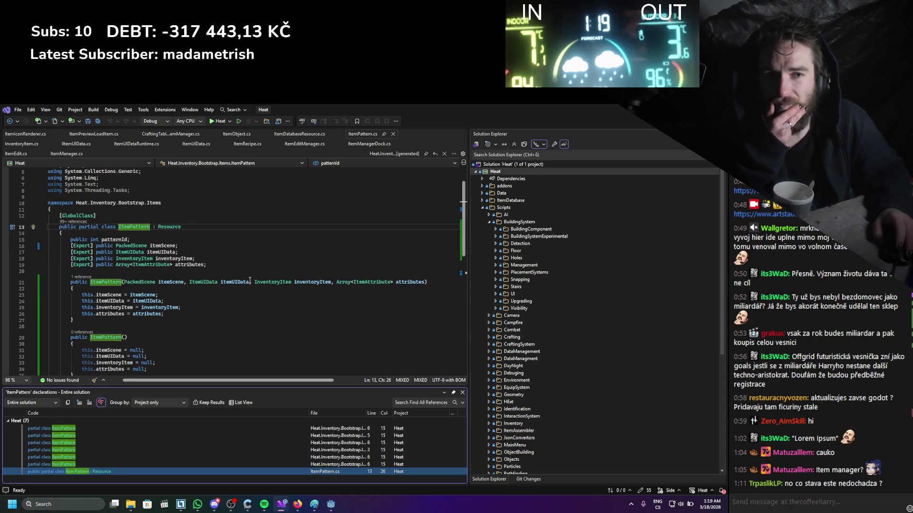
{"action": "scroll", "coordinate": [249, 280], "scroll_direction": "down", "scroll_amount": 4}
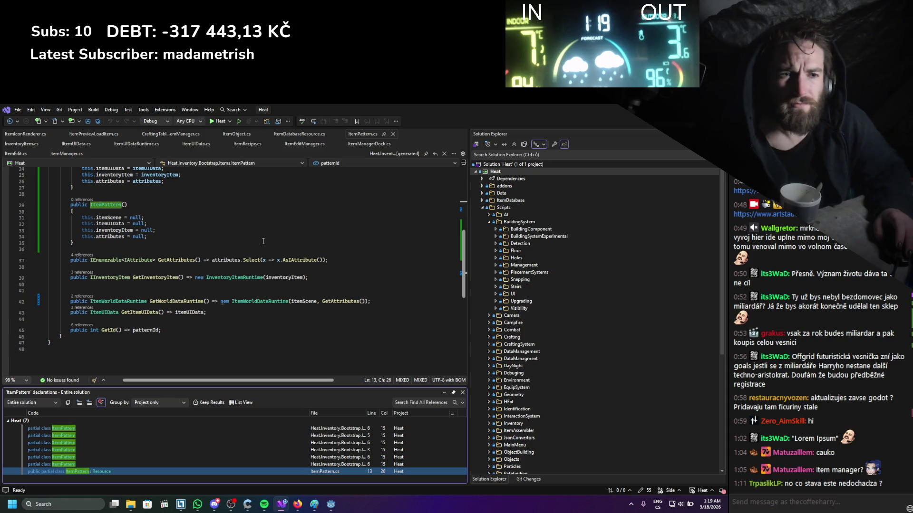
{"action": "scroll", "coordinate": [262, 241], "scroll_direction": "up", "scroll_amount": 6}
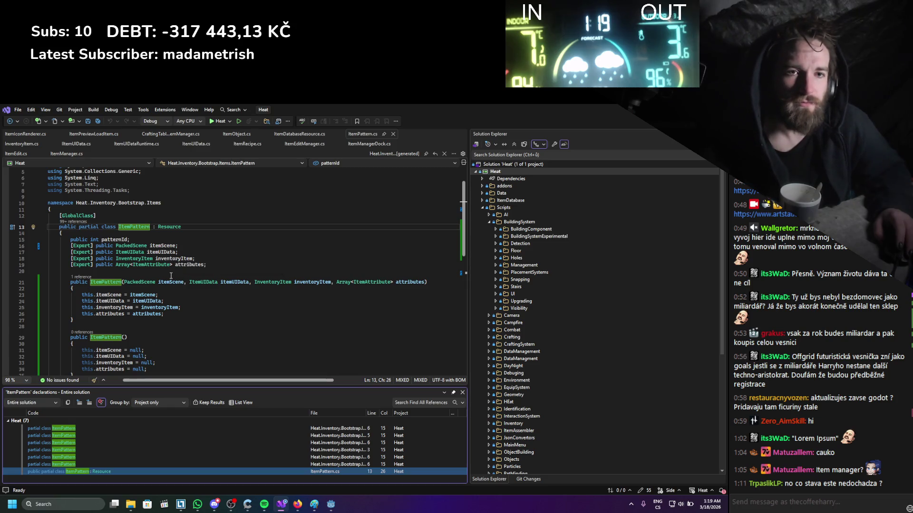
{"action": "scroll", "coordinate": [171, 275], "scroll_direction": "down", "scroll_amount": 5}
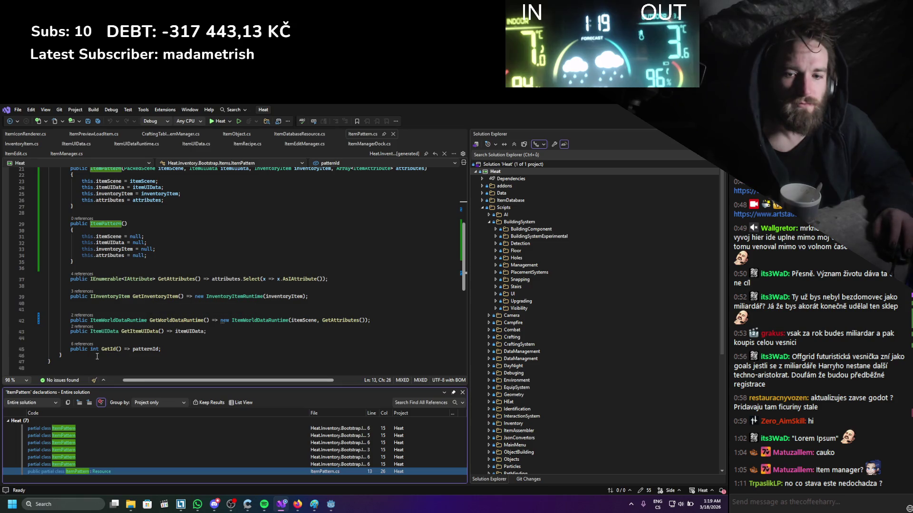
{"action": "mouse_move", "coordinate": [97, 356]}
{"action": "left_mouse_down"}
{"action": "mouse_move", "coordinate": [67, 173]}
{"action": "mouse_move", "coordinate": [59, 235]}
{"action": "left_mouse_up"}
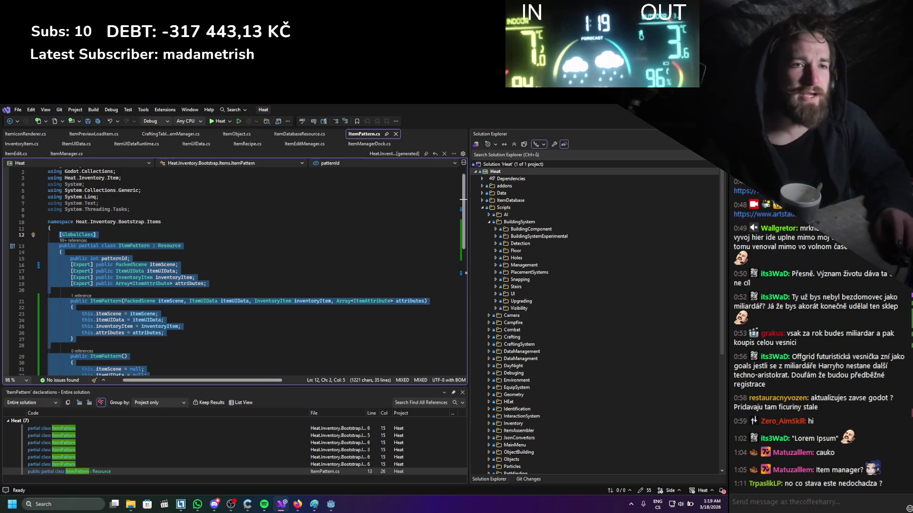
{"action": "key", "text": "alt+Tab"}
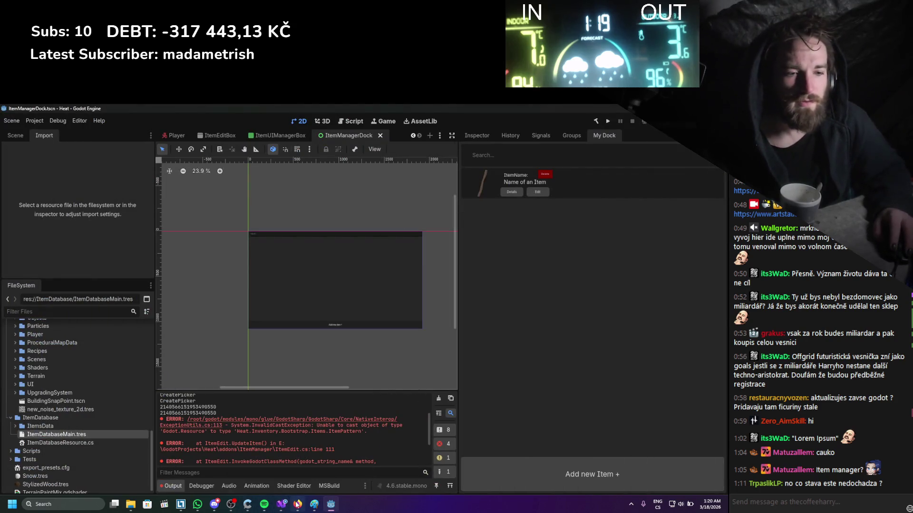
- Ask ChatGPT 'hi I have error I cant cast loaded resource into this do u know why?'
{"action": "key", "text": "alt+Tab"}
{"action": "left_click", "coordinate": [203, 113]}
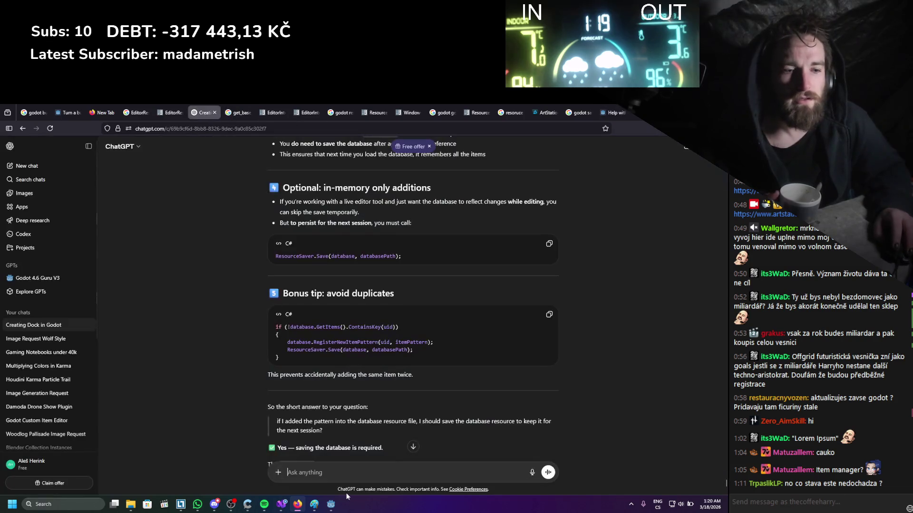
{"action": "type", "text": "hi I"}
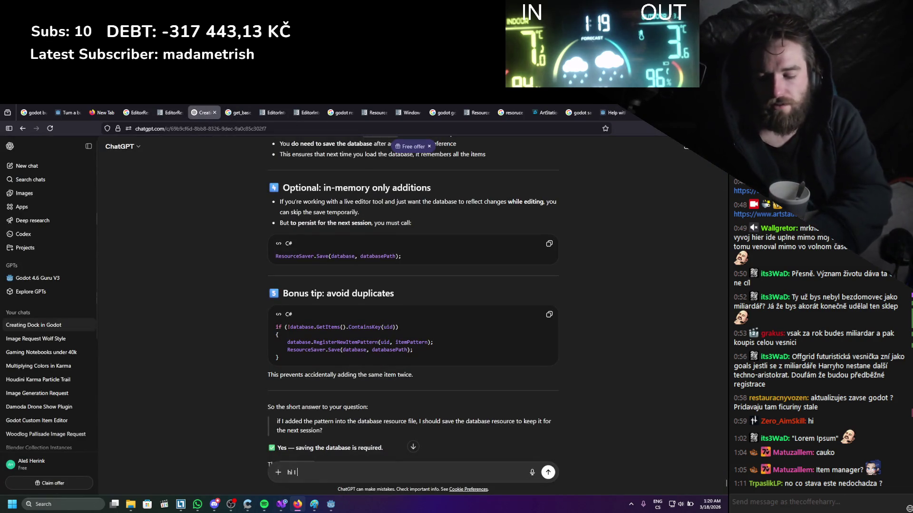
{"action": "type", "text": " have error I cant cast loaded reso"}
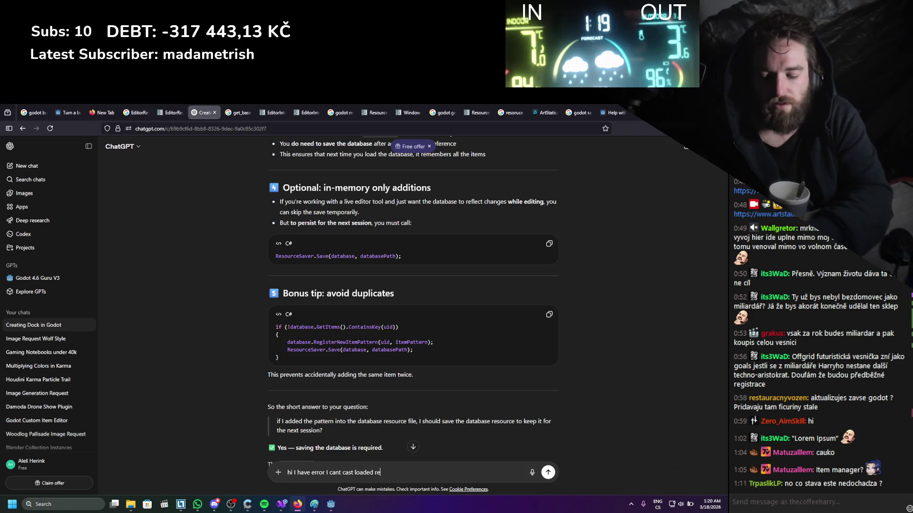
{"action": "type", "text": "urce into t"}
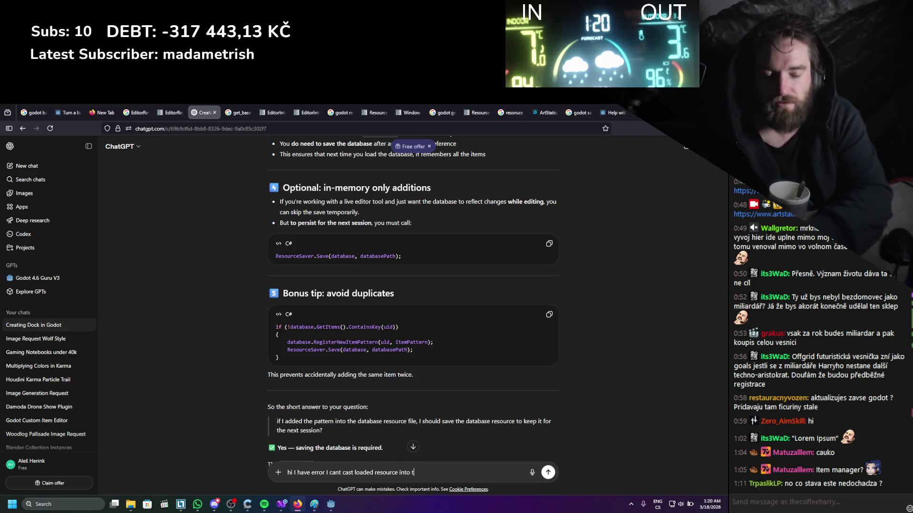
{"action": "type", "text": "his do u "}
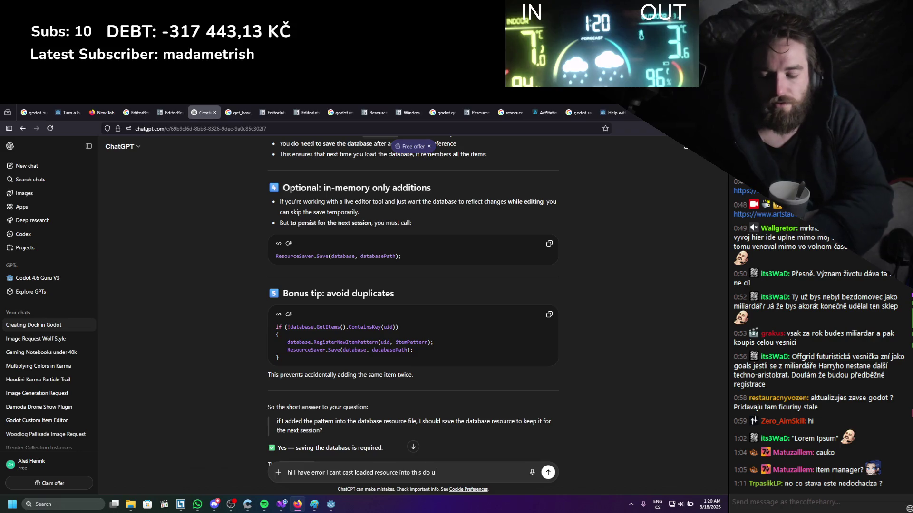
{"action": "type", "text": "know hw"}
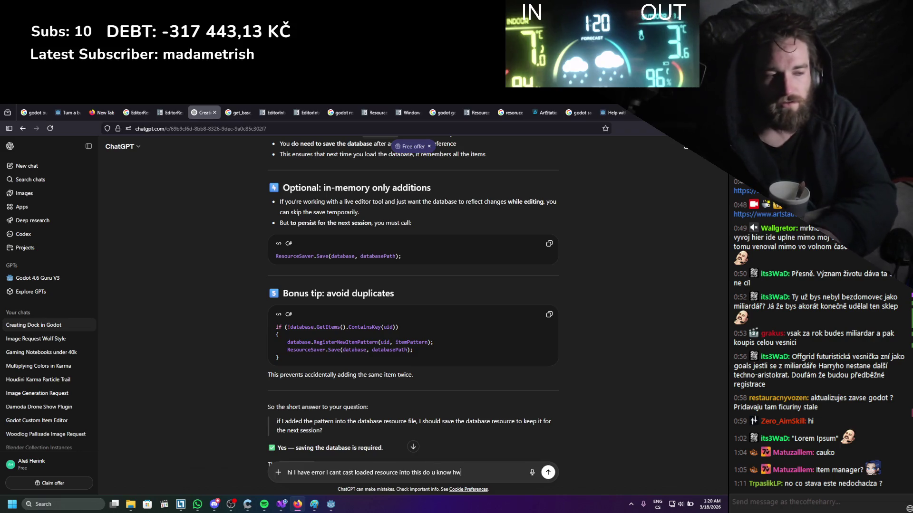
{"action": "key", "text": "BackSpace"}
{"action": "key", "text": "BackSpace"}
{"action": "type", "text": "why?"}
{"action": "key", "text": "shift+Return"}
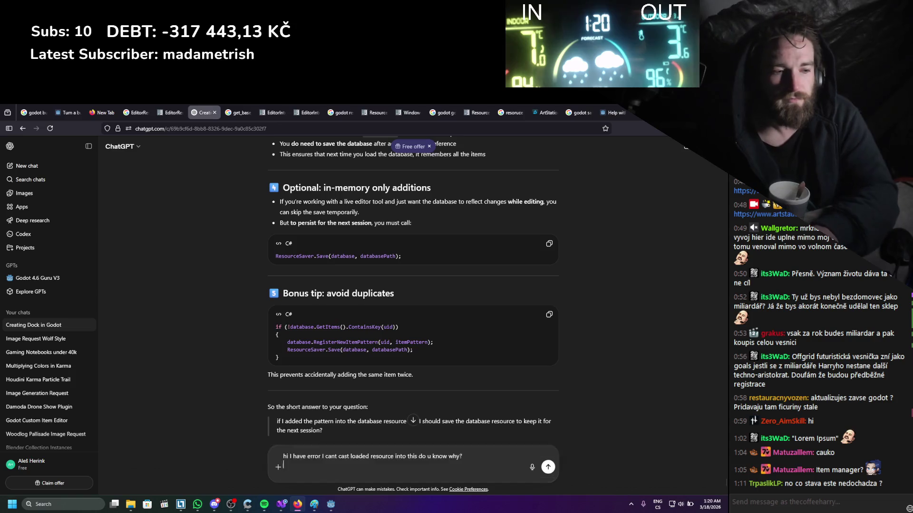
{"action": "key", "text": "Return"}
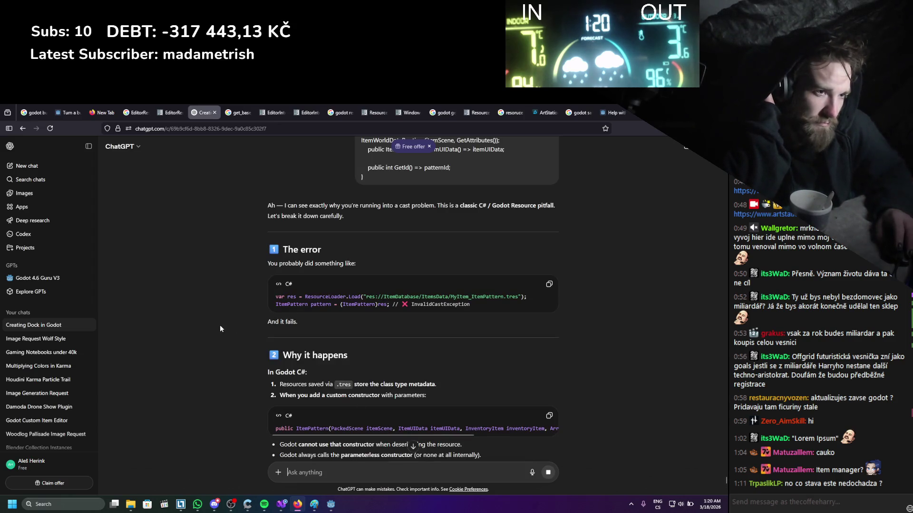
- Read ChatGPT's answer and select its static Create factory method code
{"action": "scroll", "coordinate": [220, 328], "scroll_direction": "down", "scroll_amount": 1}
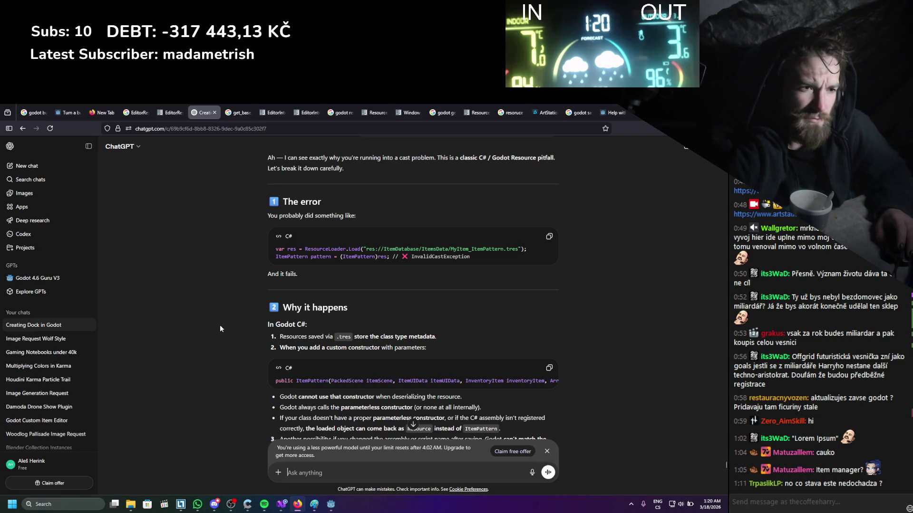
{"action": "scroll", "coordinate": [220, 328], "scroll_direction": "down", "scroll_amount": 2}
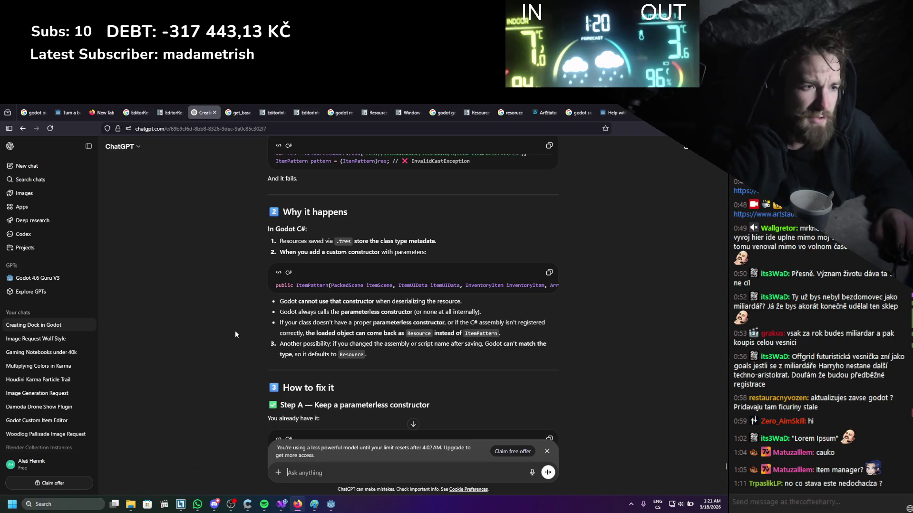
{"action": "scroll", "coordinate": [235, 333], "scroll_direction": "down", "scroll_amount": 2}
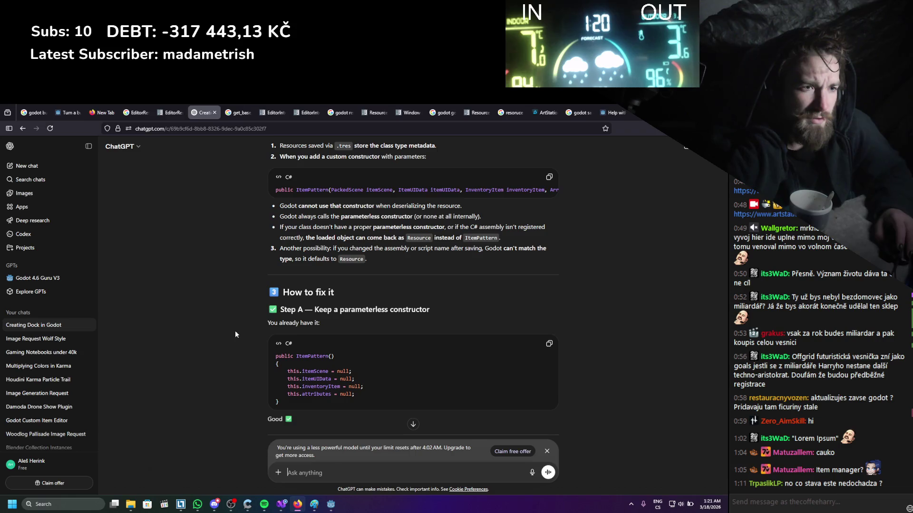
{"action": "scroll", "coordinate": [235, 334], "scroll_direction": "down", "scroll_amount": 1}
{"action": "scroll", "coordinate": [258, 343], "scroll_direction": "down", "scroll_amount": 2}
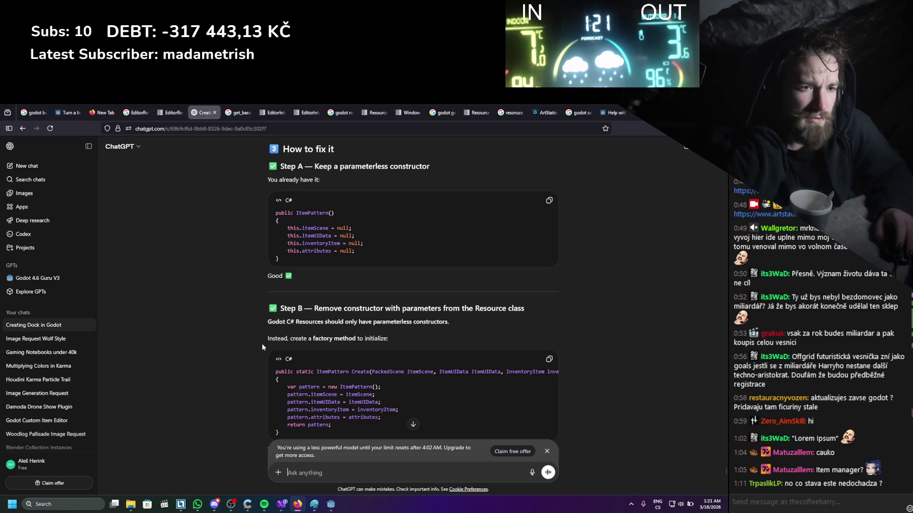
{"action": "scroll", "coordinate": [261, 347], "scroll_direction": "down", "scroll_amount": 2}
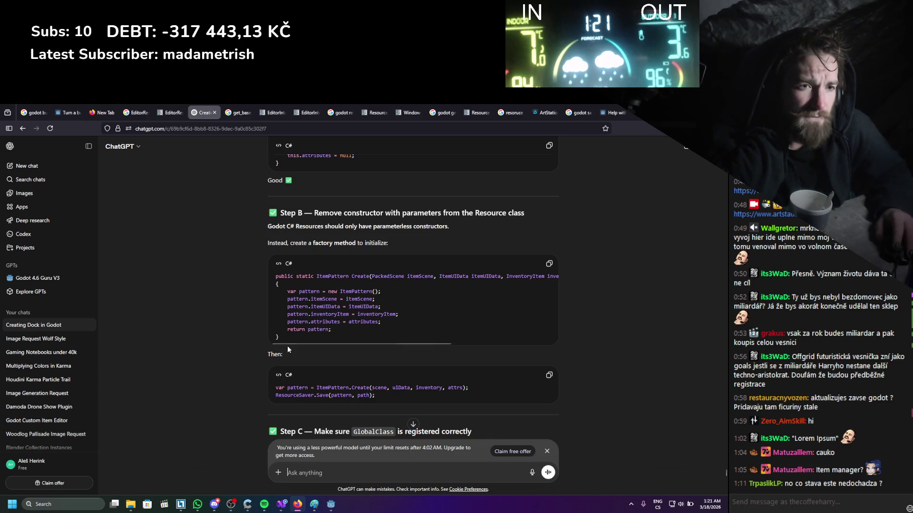
{"action": "left_click_drag", "start_coordinate": [285, 336], "coordinate": [273, 289]}
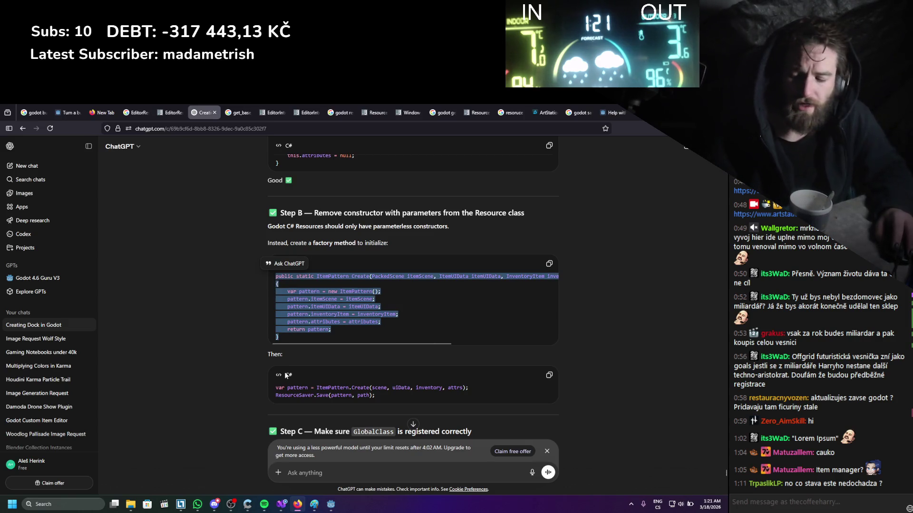
{"action": "left_click", "coordinate": [281, 503]}
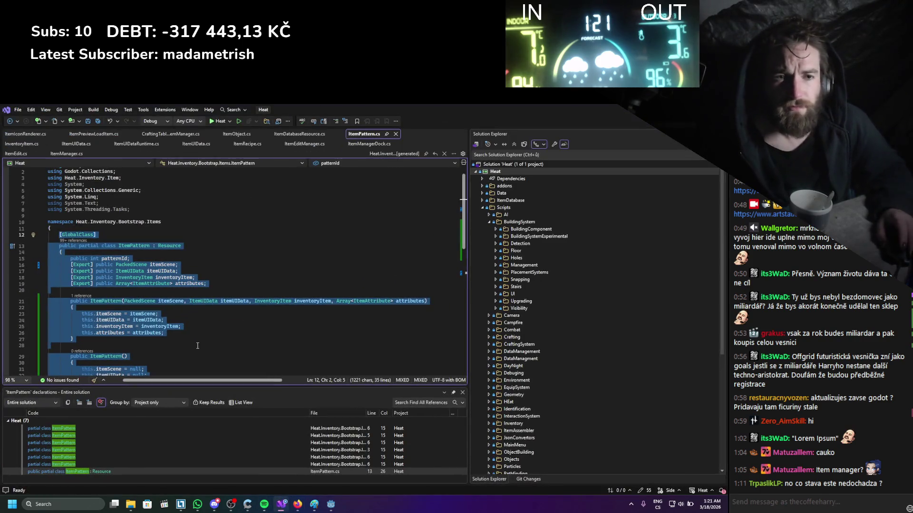
- Replace ItemPattern's parameterized constructor with the static Create factory method and save
{"action": "scroll", "coordinate": [190, 285], "scroll_direction": "down", "scroll_amount": 3}
{"action": "left_click", "coordinate": [128, 300]}
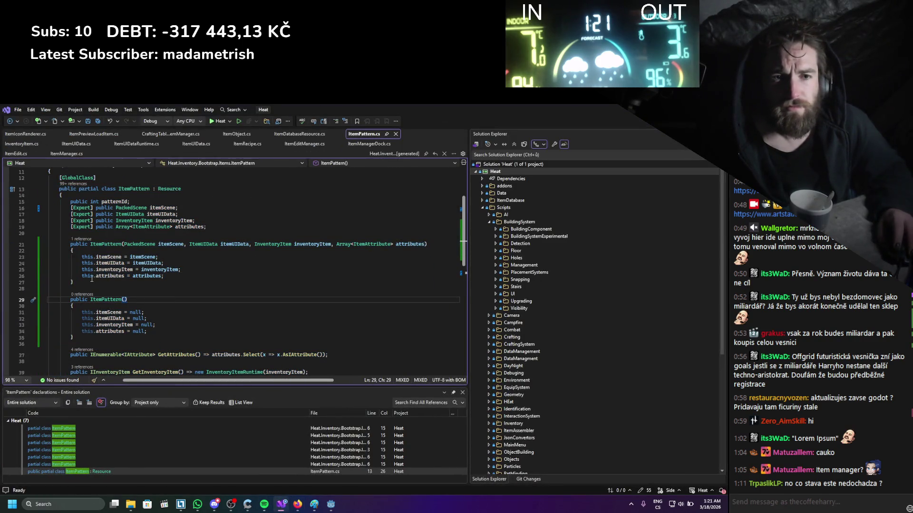
{"action": "left_click_drag", "start_coordinate": [74, 282], "coordinate": [75, 249]}
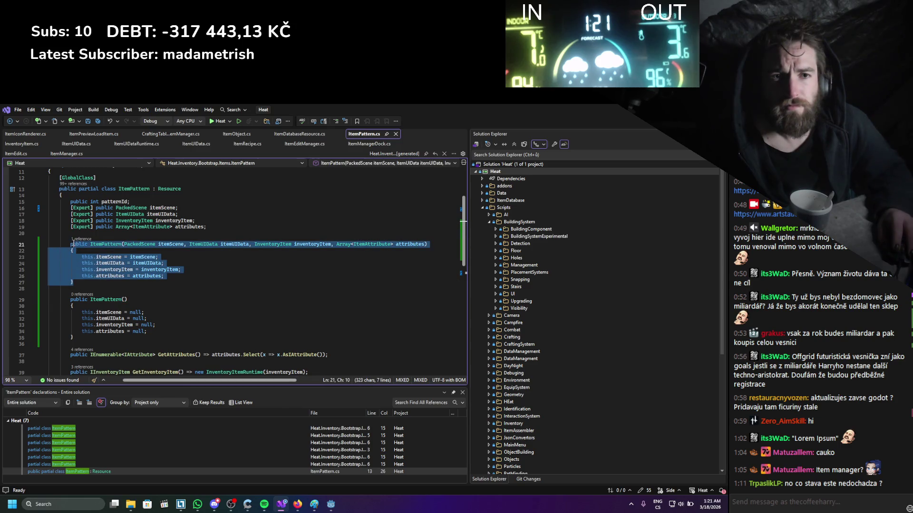
{"action": "key", "text": "Tab"}
{"action": "key", "text": "ctrl+s"}
{"action": "key", "text": "Down"}
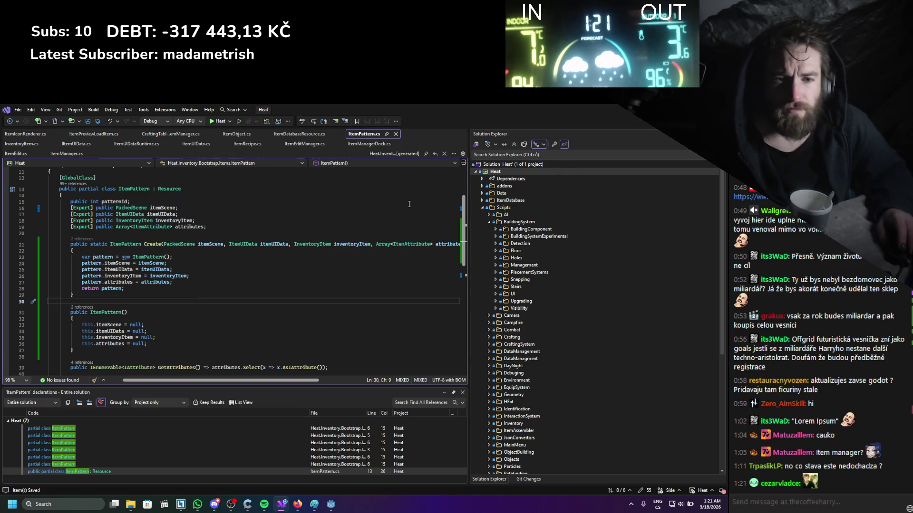
{"action": "scroll", "coordinate": [279, 248], "scroll_direction": "down", "scroll_amount": 4}
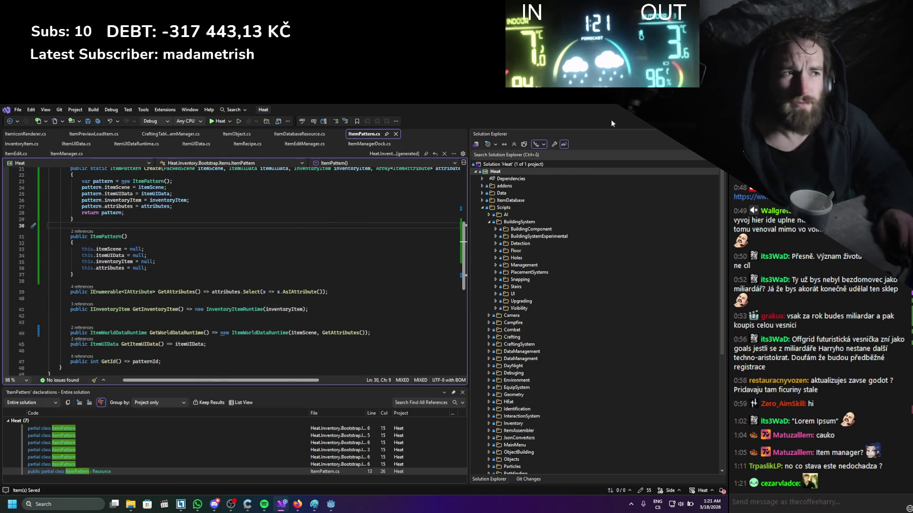
{"action": "key", "text": "alt+Tab"}
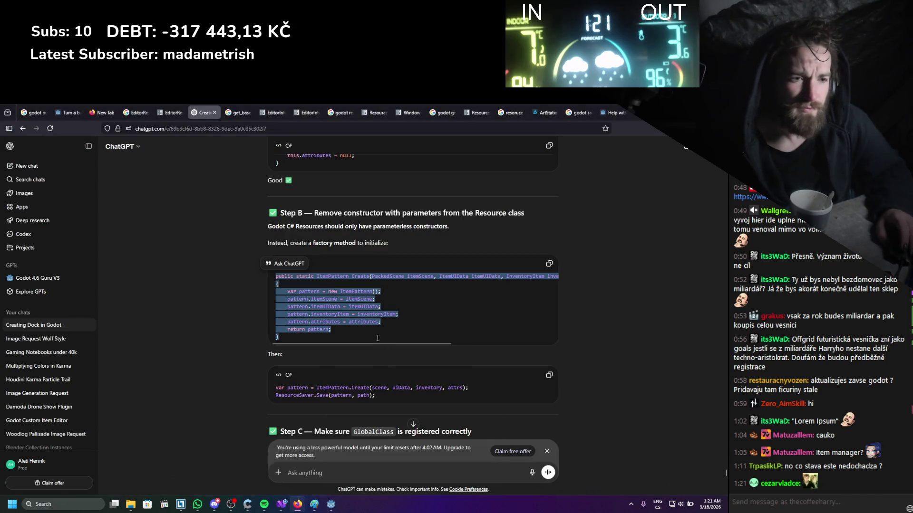
{"action": "key", "text": "alt+Tab"}
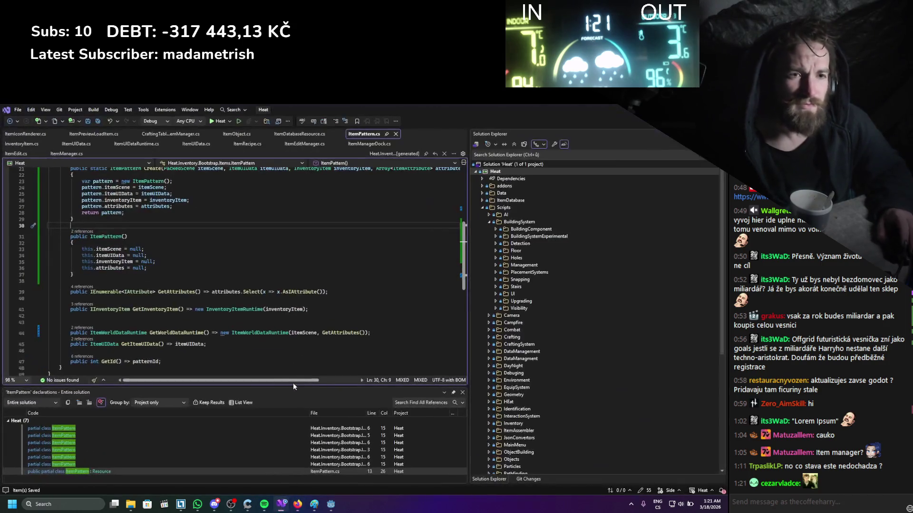
- In ItemEdit.cs, change the new ItemPattern constructor call to ItemPattern.Create and save
{"action": "left_click", "coordinate": [63, 154]}
{"action": "scroll", "coordinate": [121, 306], "scroll_direction": "up", "scroll_amount": 4}
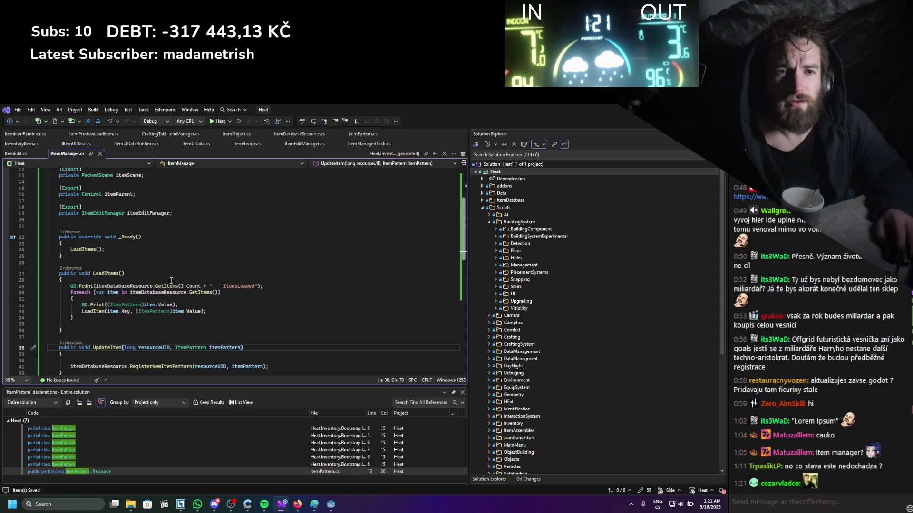
{"action": "left_click", "coordinate": [17, 154]}
{"action": "left_click_drag", "start_coordinate": [144, 286], "coordinate": [187, 286]}
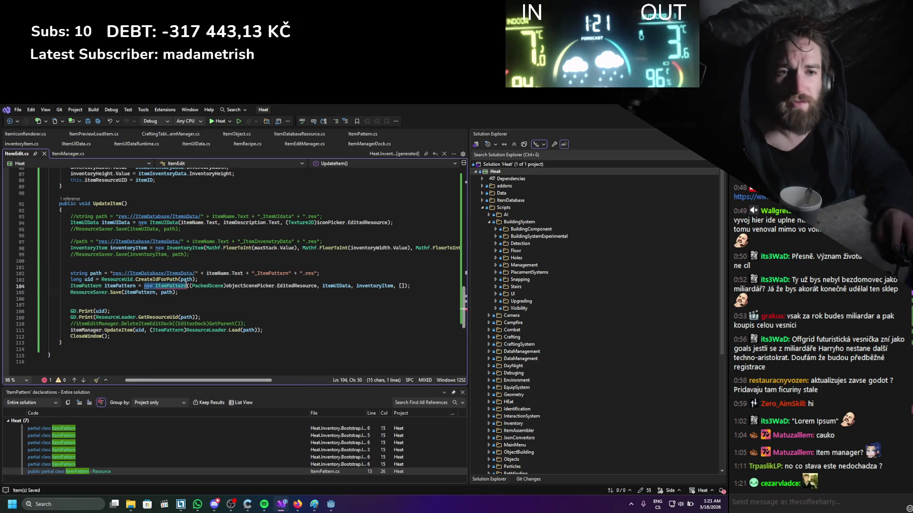
{"action": "type", "text": "ItemPattern."}
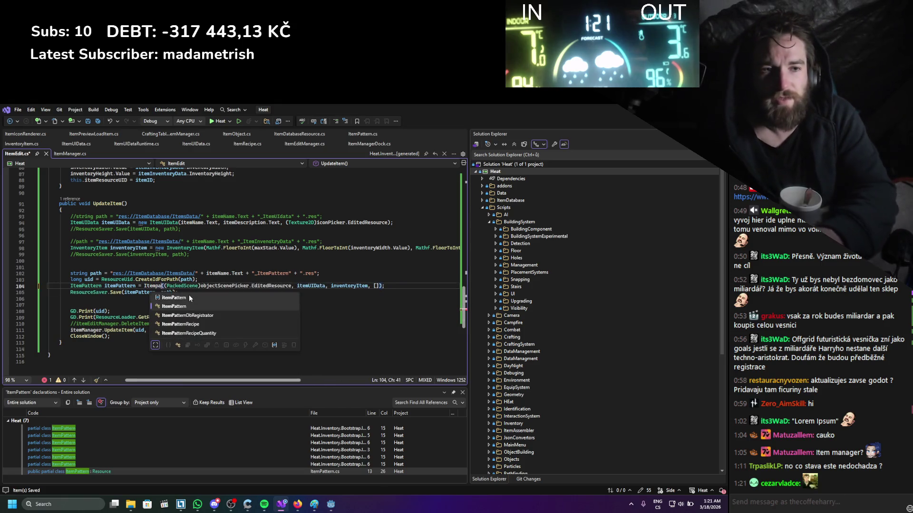
{"action": "type", "text": "Create"}
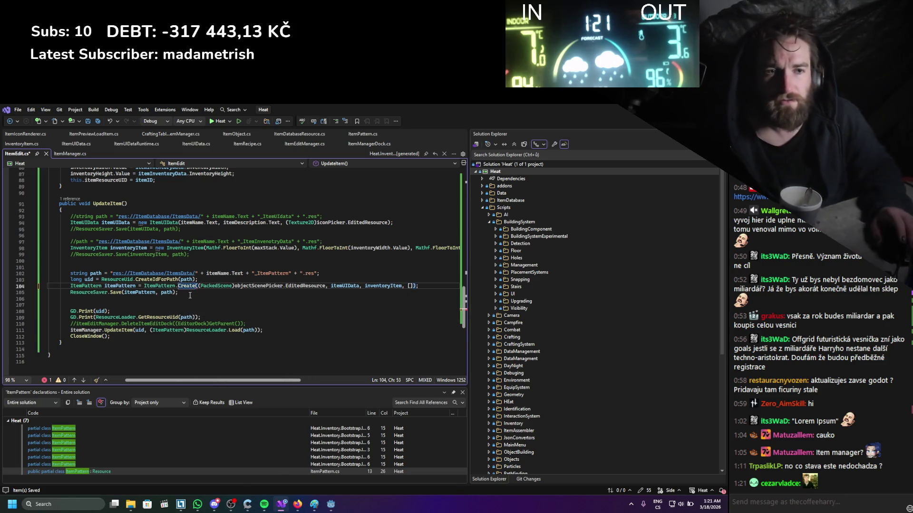
{"action": "key", "text": "ctrl+s"}
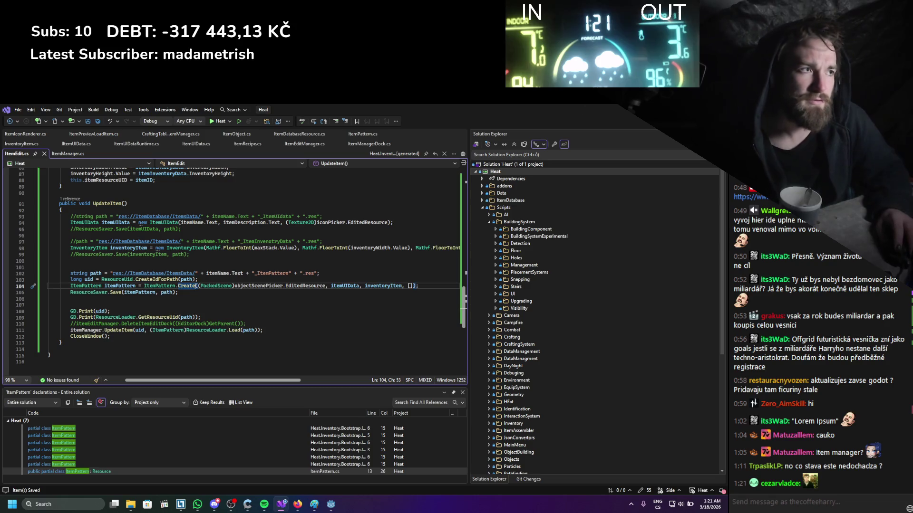
{"action": "key", "text": "alt+Tab"}
{"action": "scroll", "coordinate": [230, 332], "scroll_direction": "down", "scroll_amount": 3}
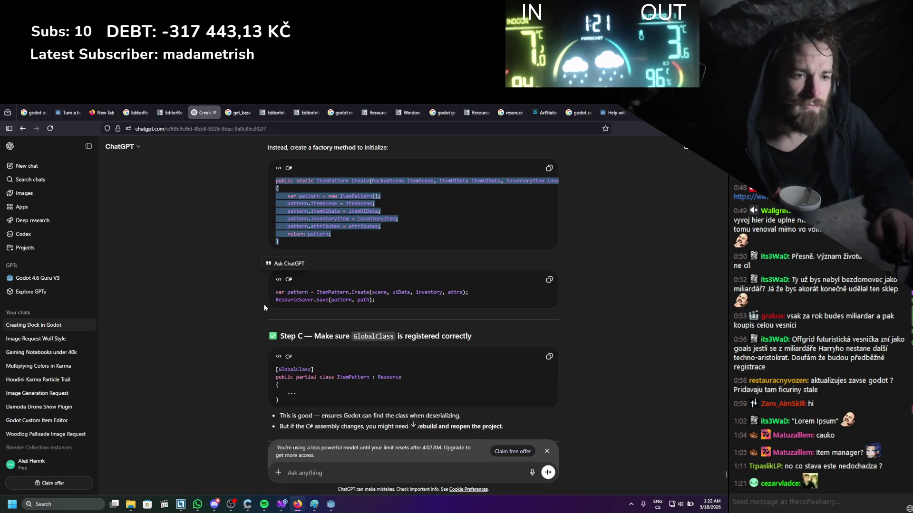
- Scroll the ChatGPT reply to Step D — Load safely, then shrink the browser to reveal Godot
{"action": "scroll", "coordinate": [211, 343], "scroll_direction": "down", "scroll_amount": 3}
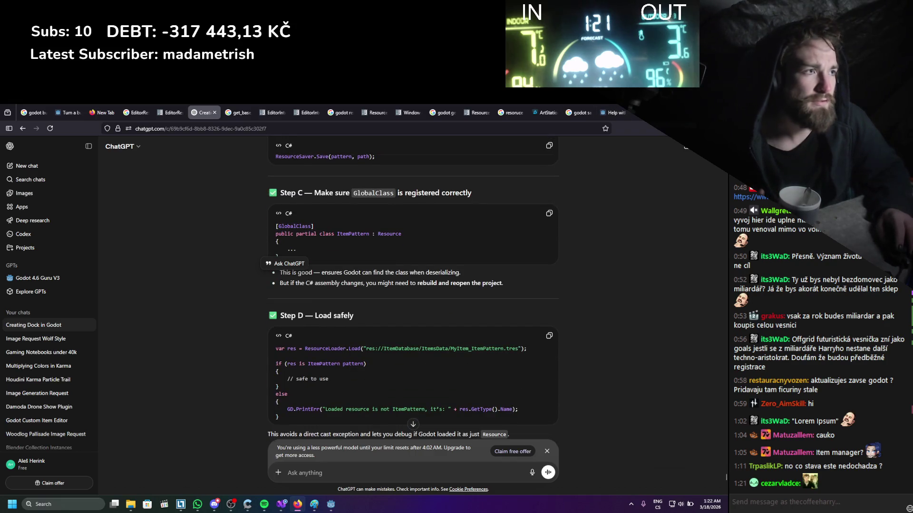
{"action": "left_click_drag", "start_coordinate": [652, 114], "coordinate": [652, 129]}
{"action": "left_click", "coordinate": [652, 130]}
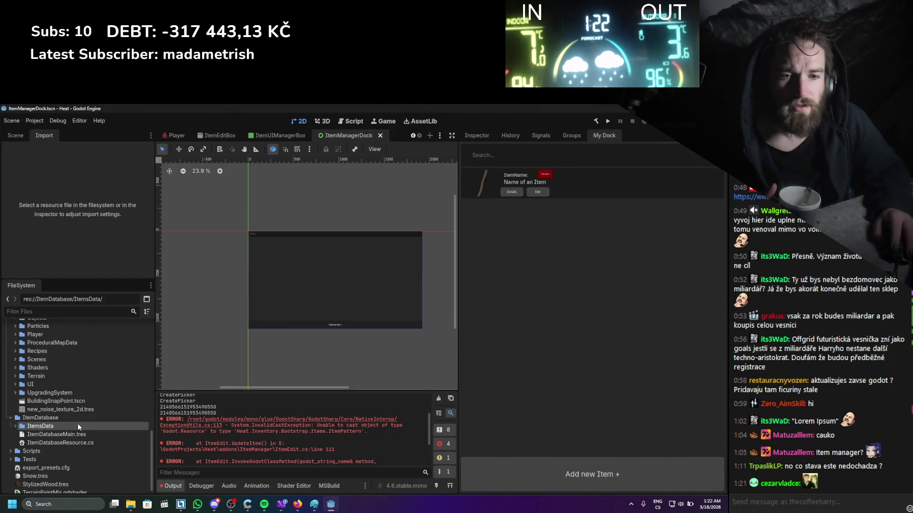
- Check the ItemDatabaseMain resource, clear the output log and rebuild the C# project
{"action": "left_click", "coordinate": [472, 139]}
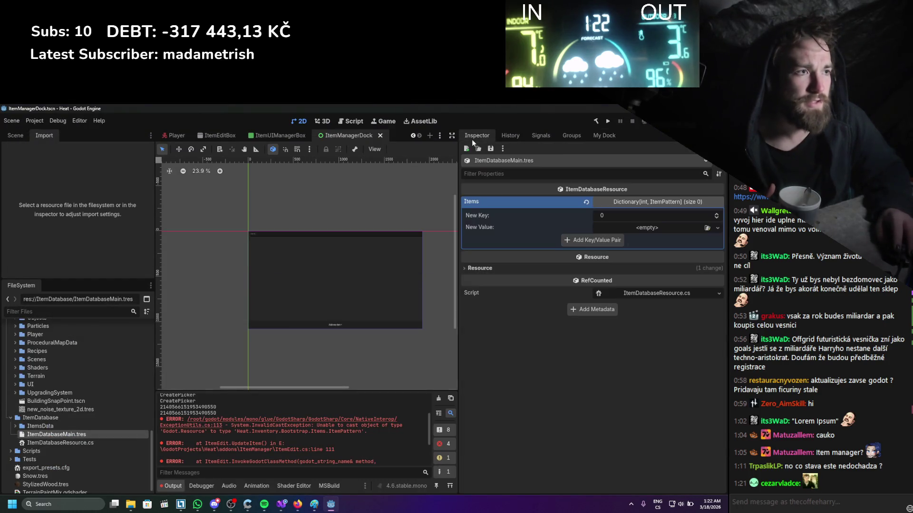
{"action": "left_click", "coordinate": [597, 141]}
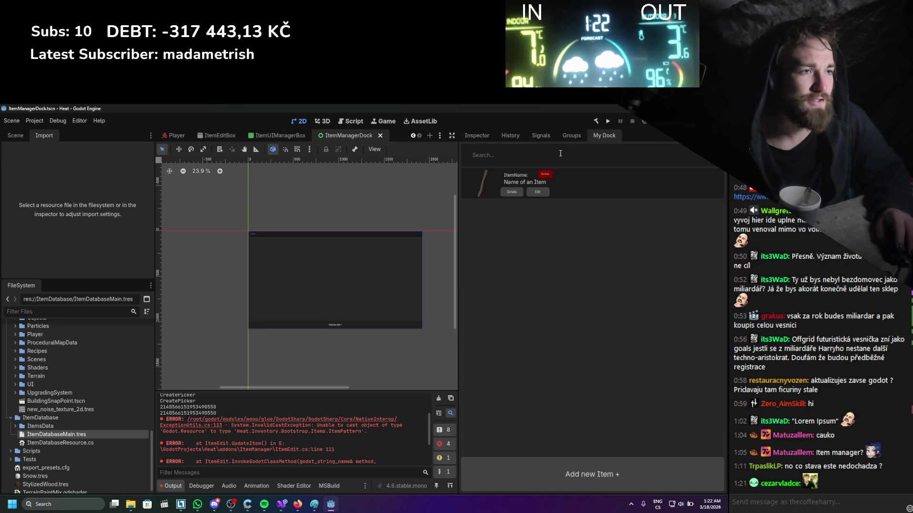
{"action": "left_click", "coordinate": [439, 399]}
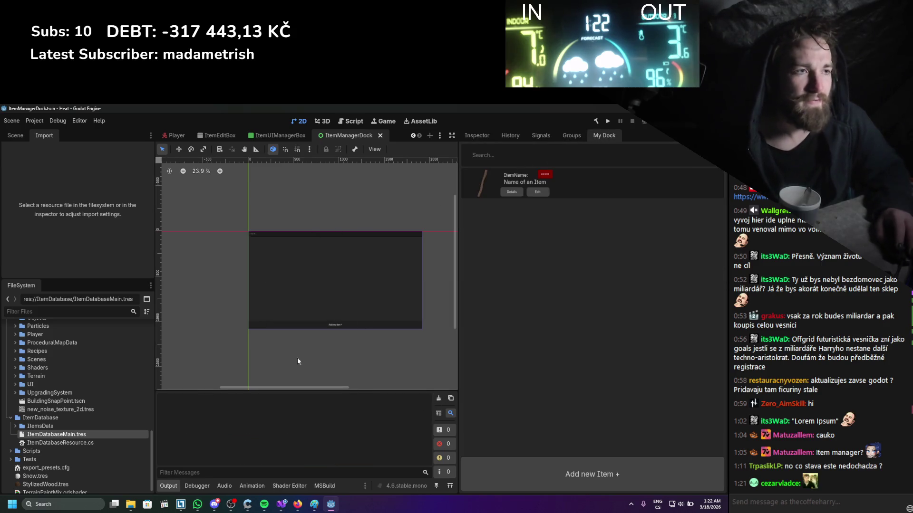
{"action": "left_click", "coordinate": [595, 121]}
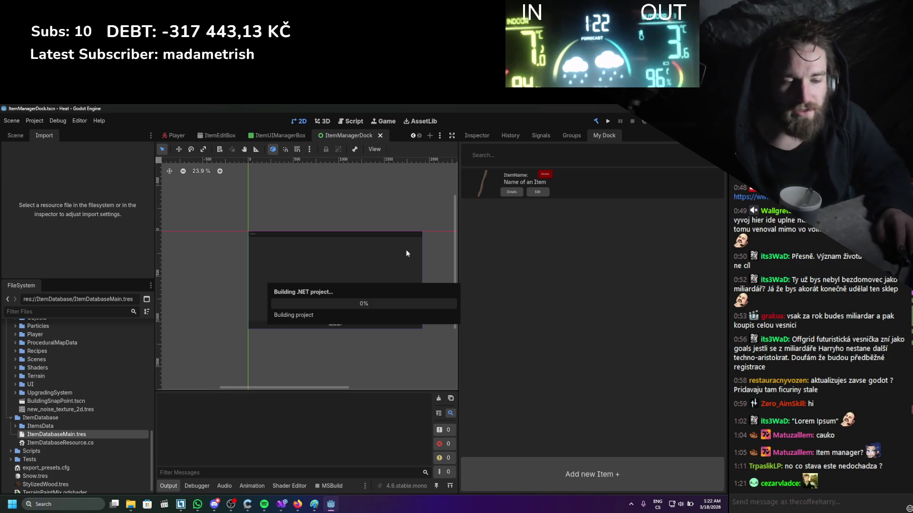
- Reload the ItemManager plugin by toggling it off and on in Project Settings > Plugins
{"action": "left_click", "coordinate": [34, 120]}
{"action": "left_click", "coordinate": [46, 131]}
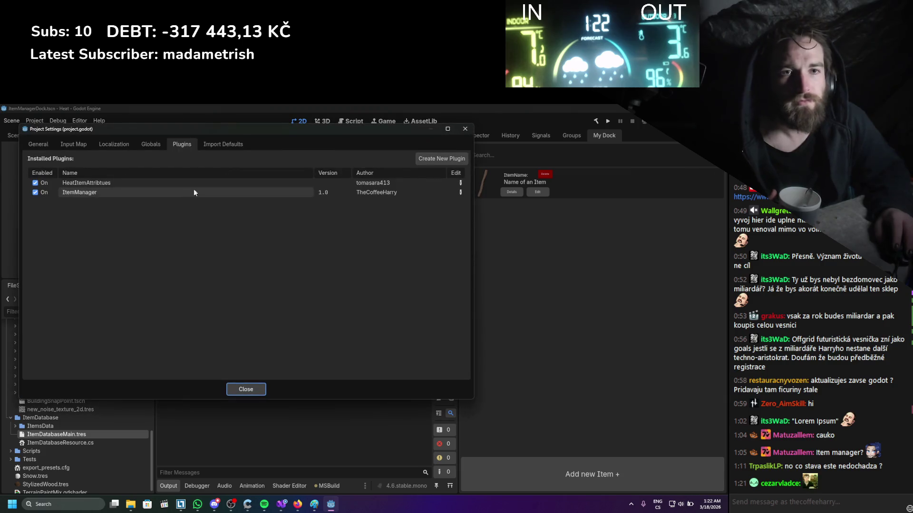
{"action": "left_click", "coordinate": [44, 192]}
{"action": "left_click", "coordinate": [44, 192]}
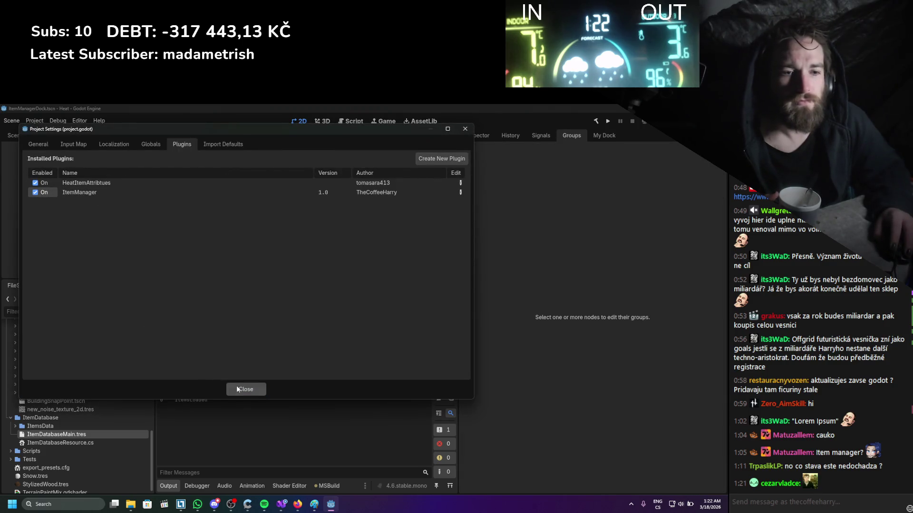
{"action": "left_click", "coordinate": [236, 389]}
{"action": "left_click", "coordinate": [604, 136]}
- Add a new item and give it the name asd and description asd
{"action": "left_click", "coordinate": [583, 464]}
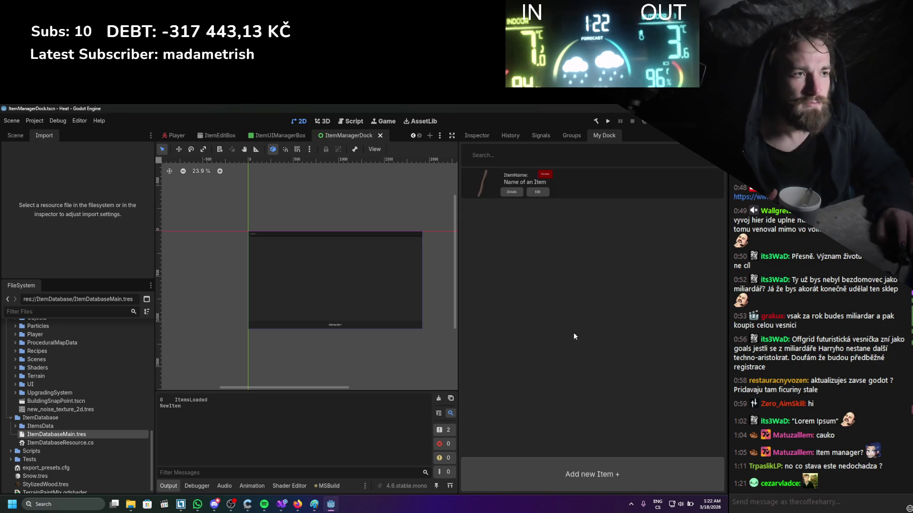
{"action": "left_click", "coordinate": [536, 193]}
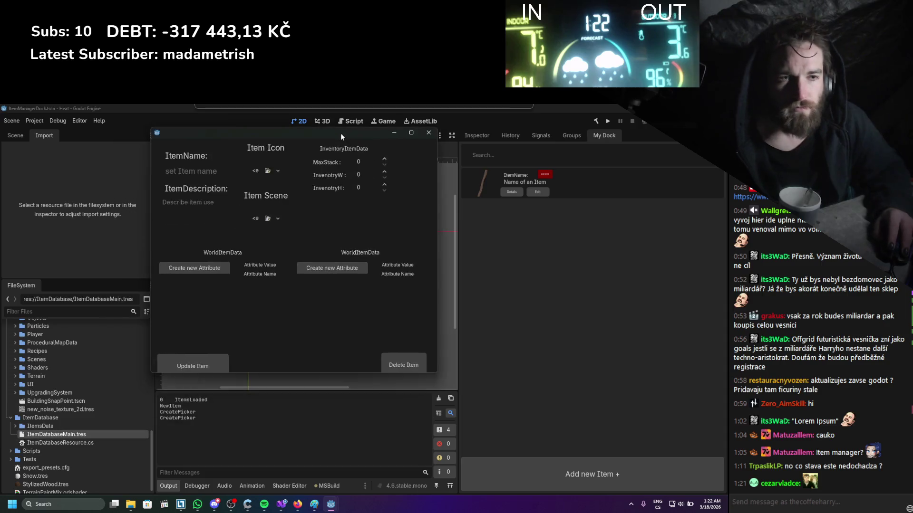
{"action": "type", "text": "asd"}
{"action": "key", "text": "Tab"}
{"action": "type", "text": "asd"}
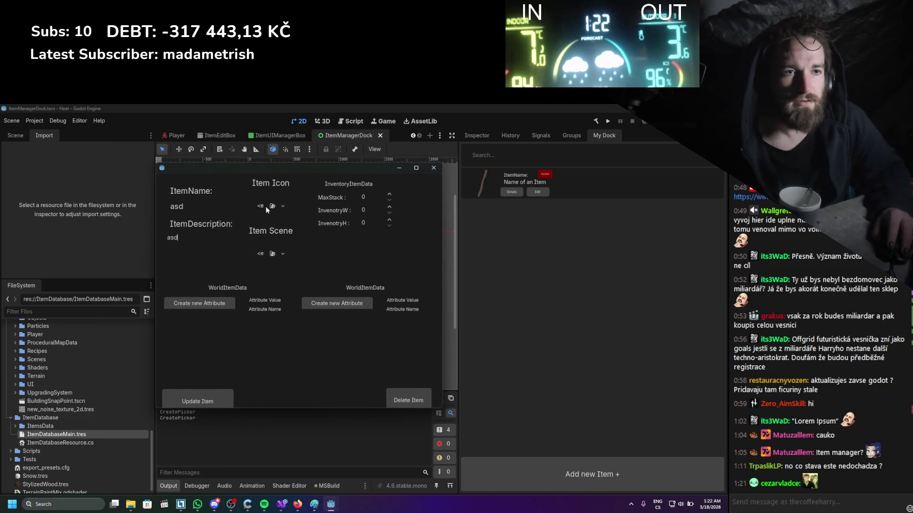
- Set the item icon to the wood texture and choose its scene, then click Update Item
{"action": "left_click", "coordinate": [273, 206]}
{"action": "left_click", "coordinate": [472, 231]}
{"action": "left_click", "coordinate": [273, 253]}
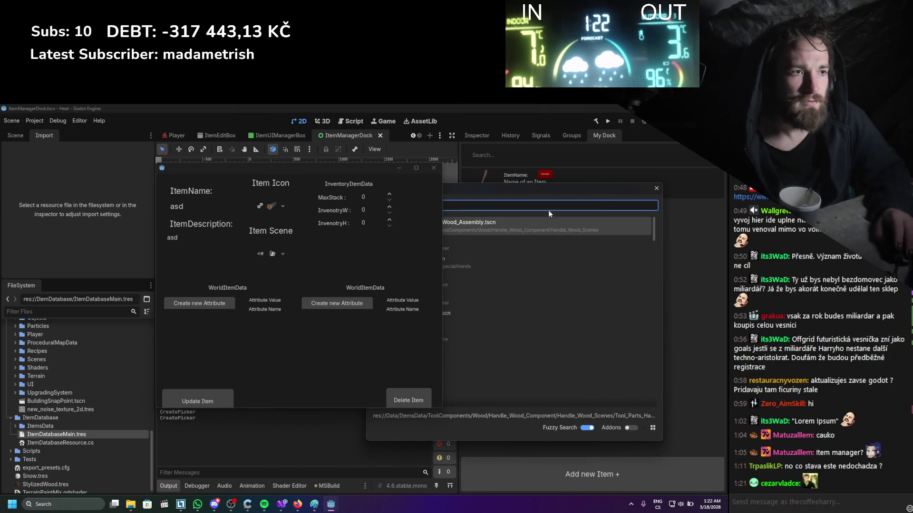
{"action": "left_click", "coordinate": [557, 264]}
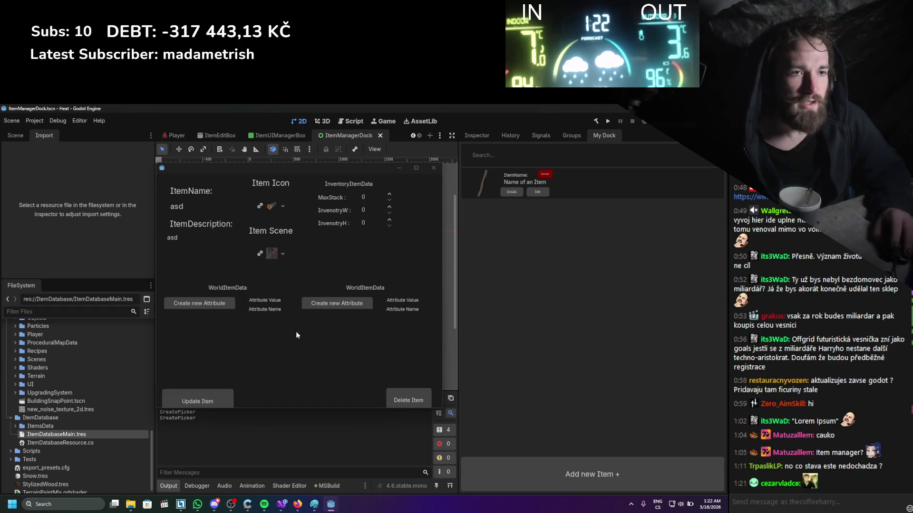
{"action": "left_click", "coordinate": [211, 397]}
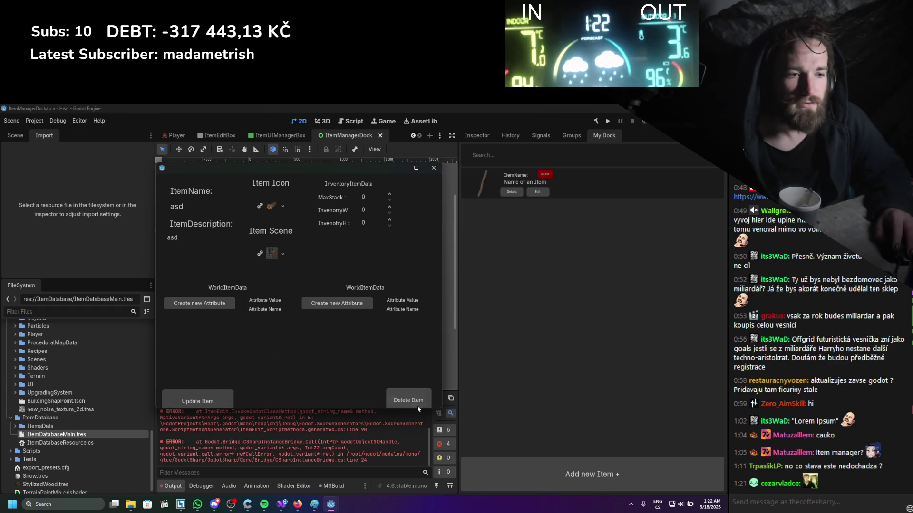
{"action": "left_click", "coordinate": [434, 168]}
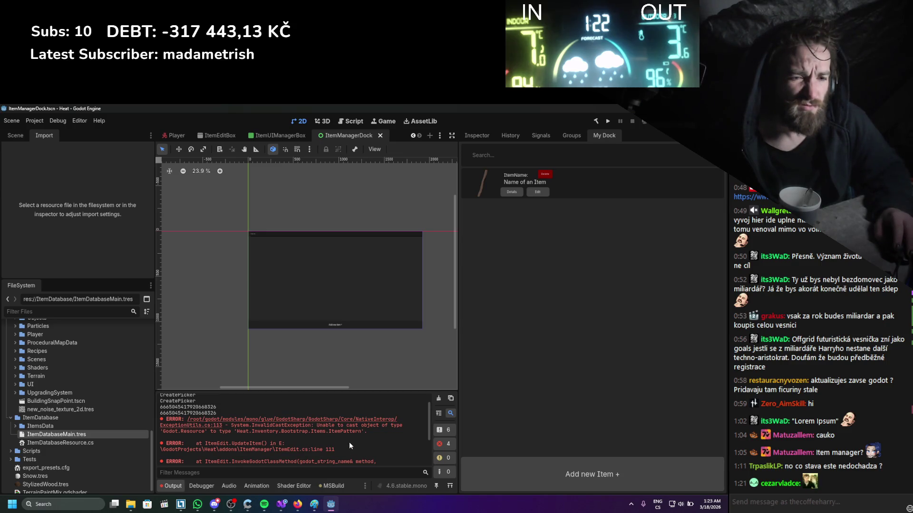
{"action": "left_click", "coordinate": [281, 504]}
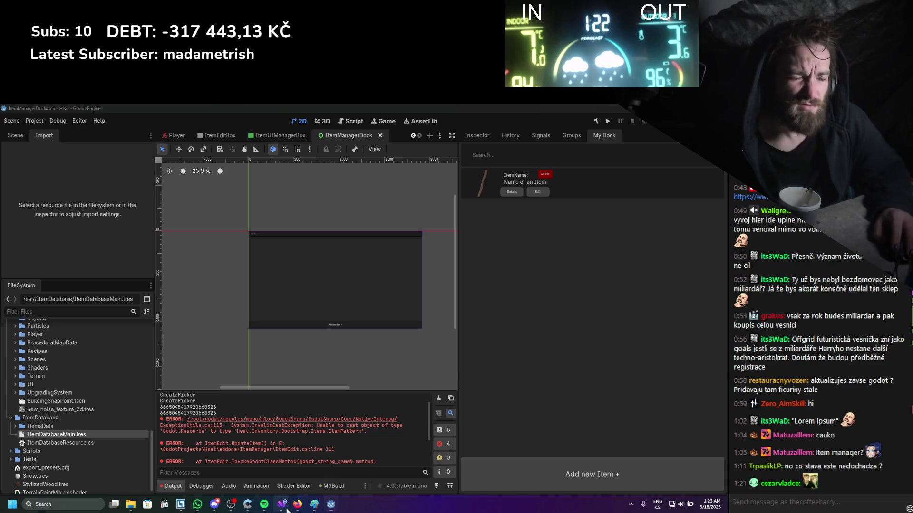
- On ItemEdit.cs line 111, pass itemPattern to UpdateItem instead of the cast ResourceLoader.Load(path)
{"action": "left_click", "coordinate": [284, 323]}
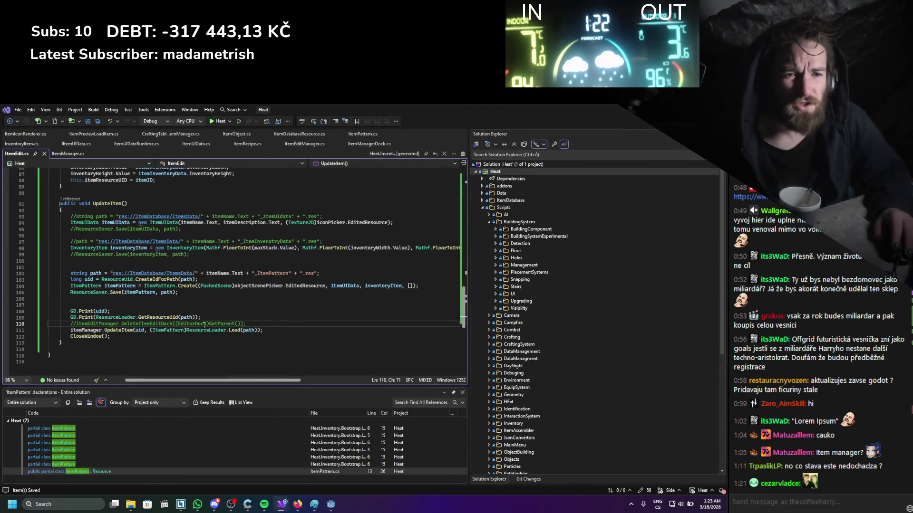
{"action": "left_click", "coordinate": [236, 330]}
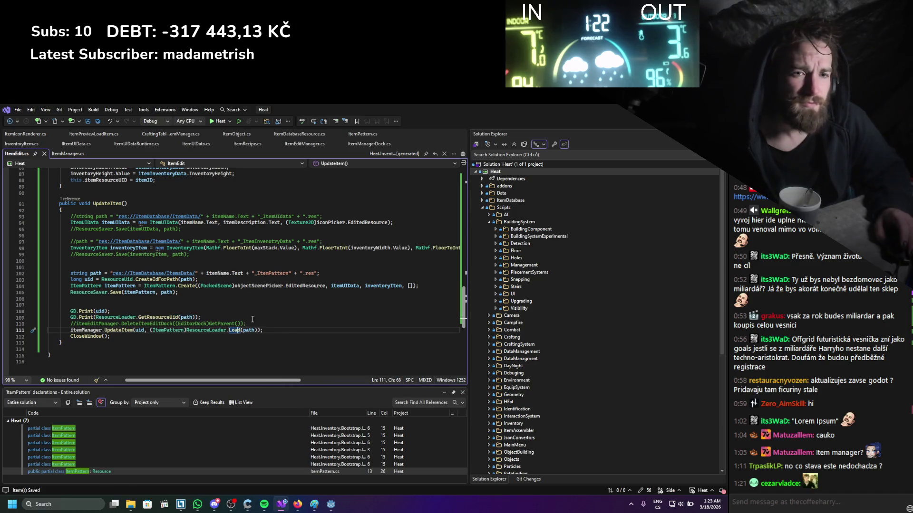
{"action": "double_click", "coordinate": [120, 286]}
{"action": "key", "text": "ctrl+c"}
{"action": "left_click_drag", "start_coordinate": [150, 330], "coordinate": [258, 331]}
{"action": "key", "text": "ctrl+v"}
{"action": "left_click", "coordinate": [128, 310]}
{"action": "left_click", "coordinate": [71, 294]}
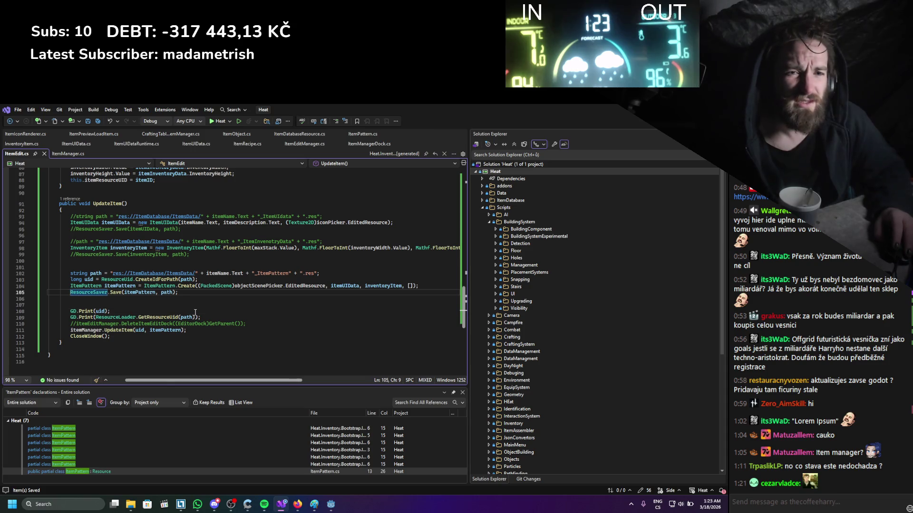
{"action": "left_click", "coordinate": [195, 312]}
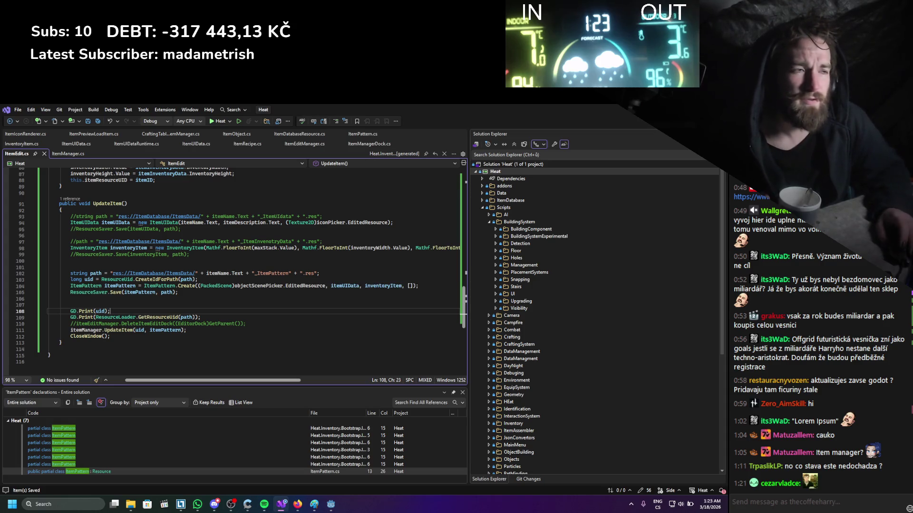
{"action": "left_click", "coordinate": [330, 504]}
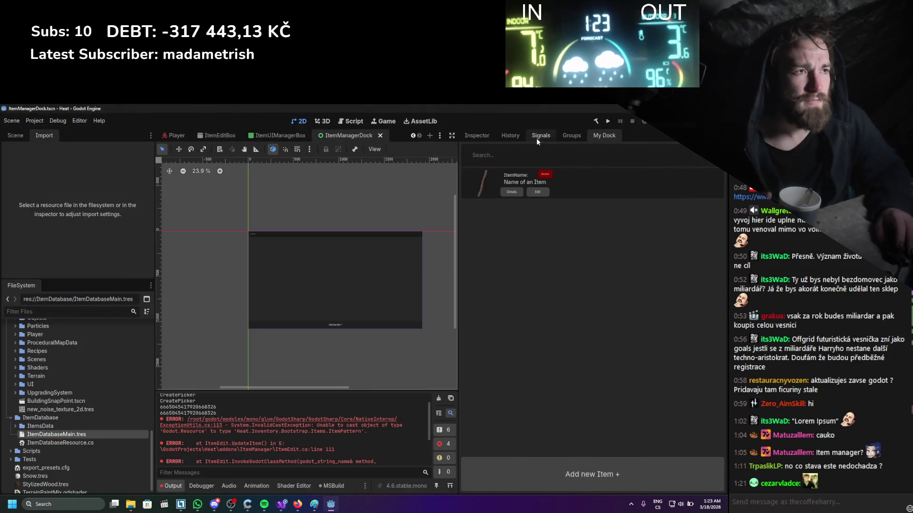
- Clear the output log and inspect the ItemDatabaseMain.tres properties
{"action": "left_click", "coordinate": [438, 399]}
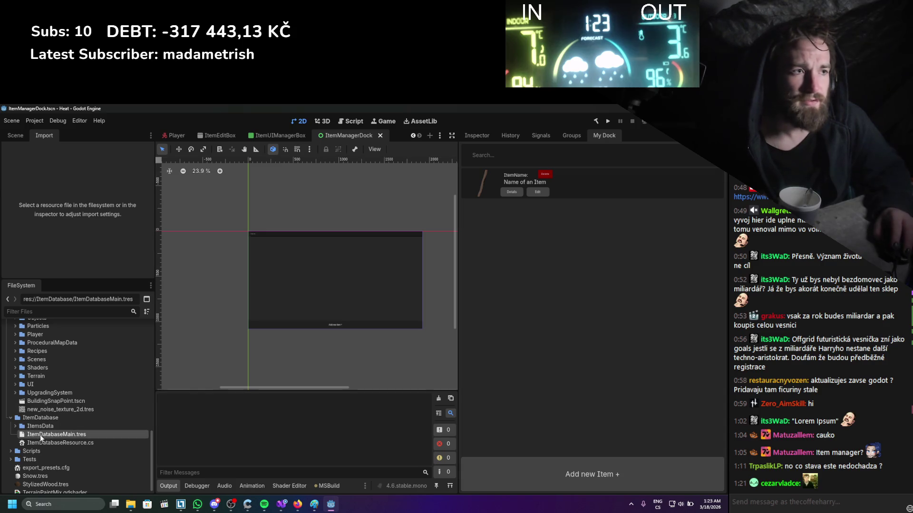
{"action": "left_click", "coordinate": [477, 136]}
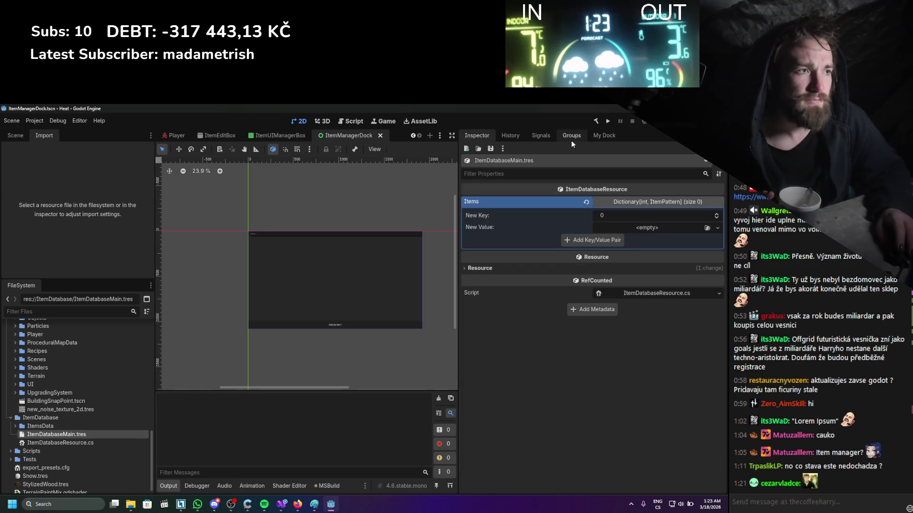
{"action": "left_click", "coordinate": [598, 138]}
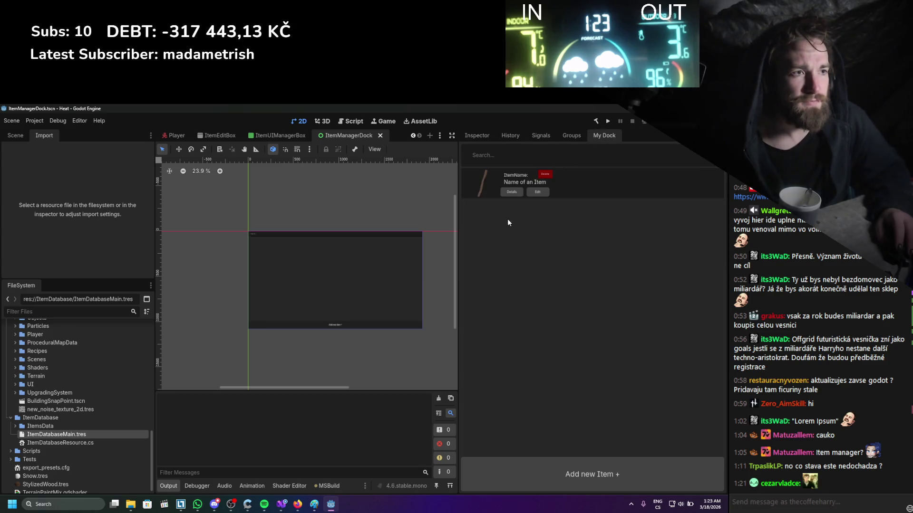
- Toggle the ItemManager plugin off and on, then add a new item to the database
{"action": "left_click", "coordinate": [36, 121]}
{"action": "left_click", "coordinate": [49, 135]}
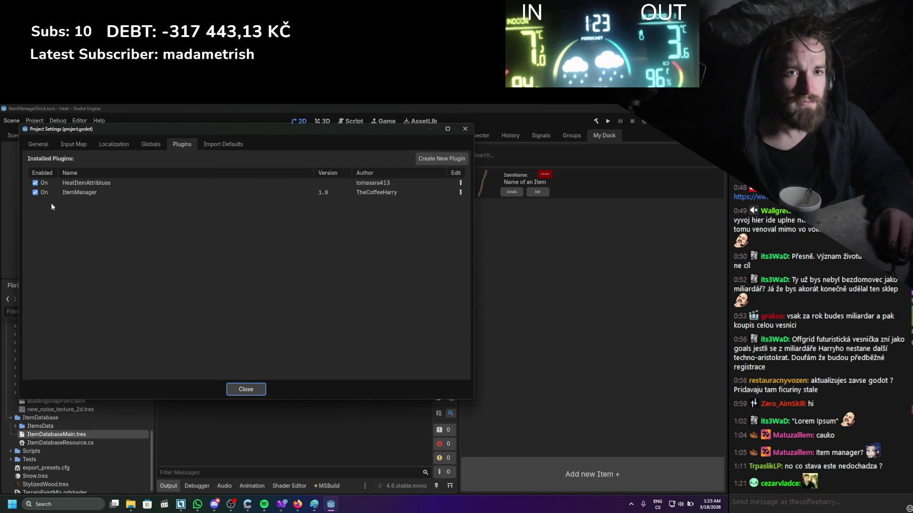
{"action": "left_click", "coordinate": [36, 193]}
{"action": "left_click", "coordinate": [35, 192]}
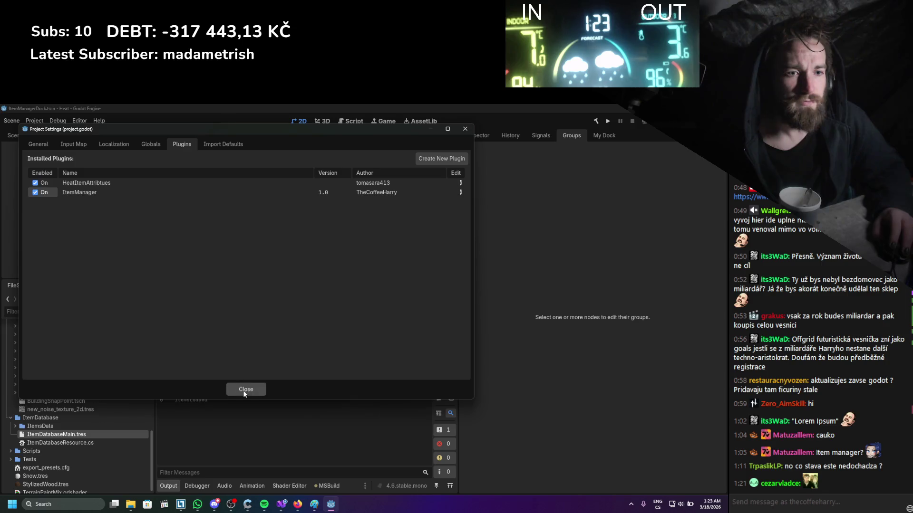
{"action": "left_click", "coordinate": [245, 390]}
{"action": "left_click", "coordinate": [604, 136]}
{"action": "left_click", "coordinate": [538, 466]}
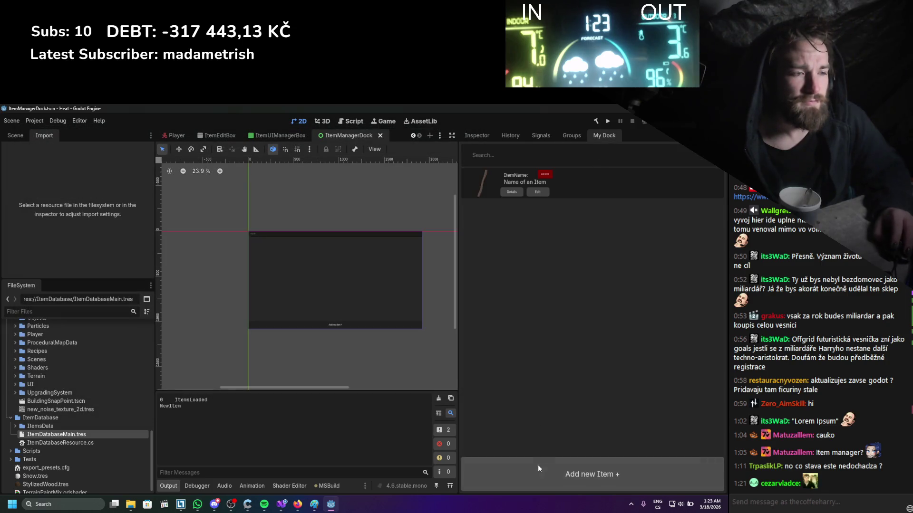
{"action": "left_click", "coordinate": [281, 504]}
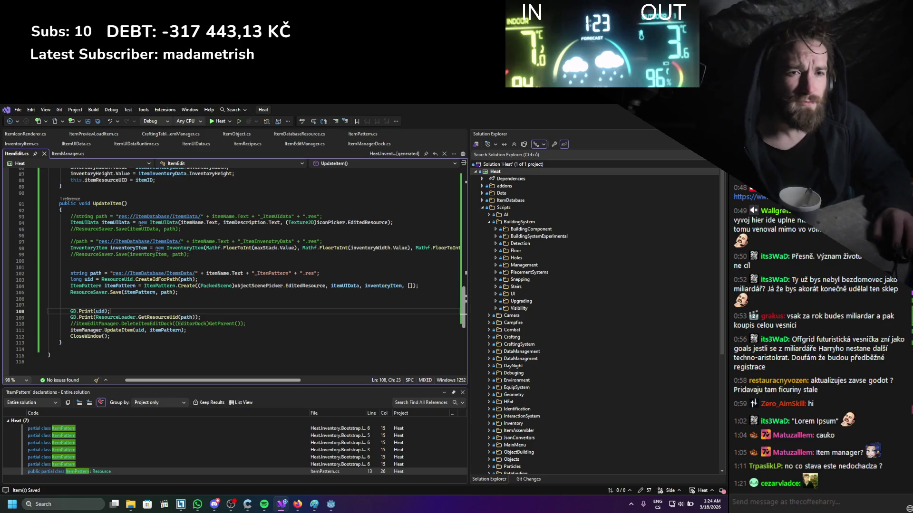
- Rebuild the C# project from the Godot editor
{"action": "key", "text": "alt+Tab"}
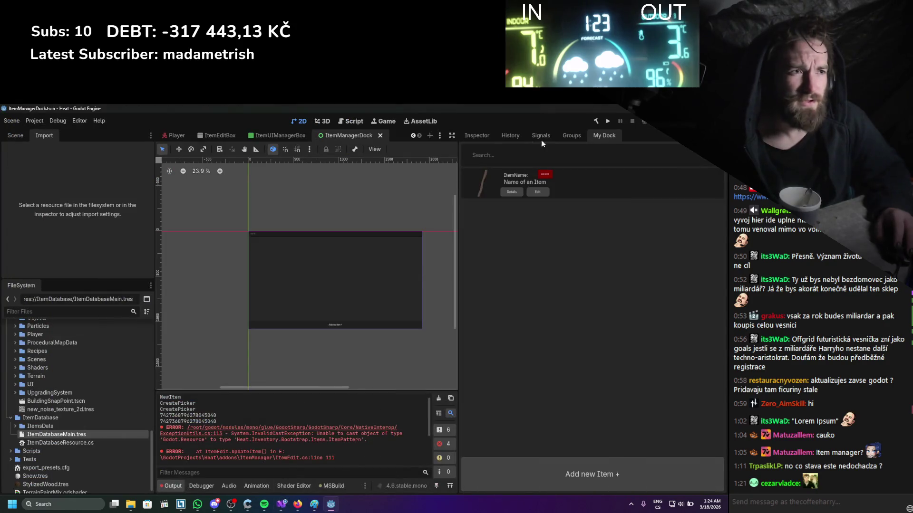
{"action": "left_click", "coordinate": [597, 121]}
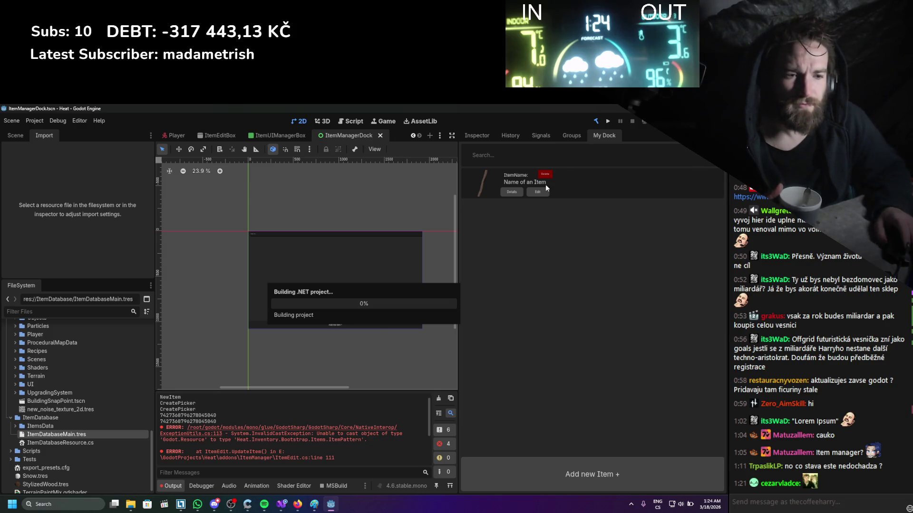
{"action": "left_click", "coordinate": [282, 505]}
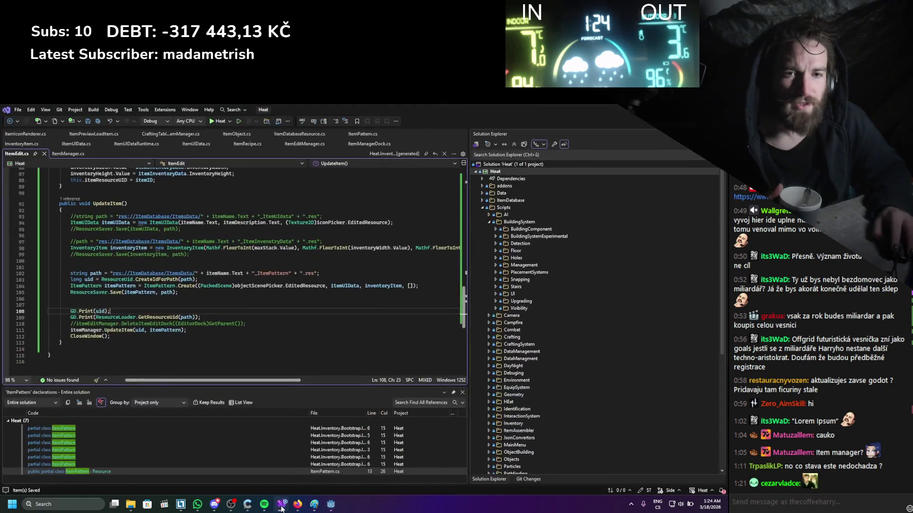
{"action": "left_click", "coordinate": [282, 506]}
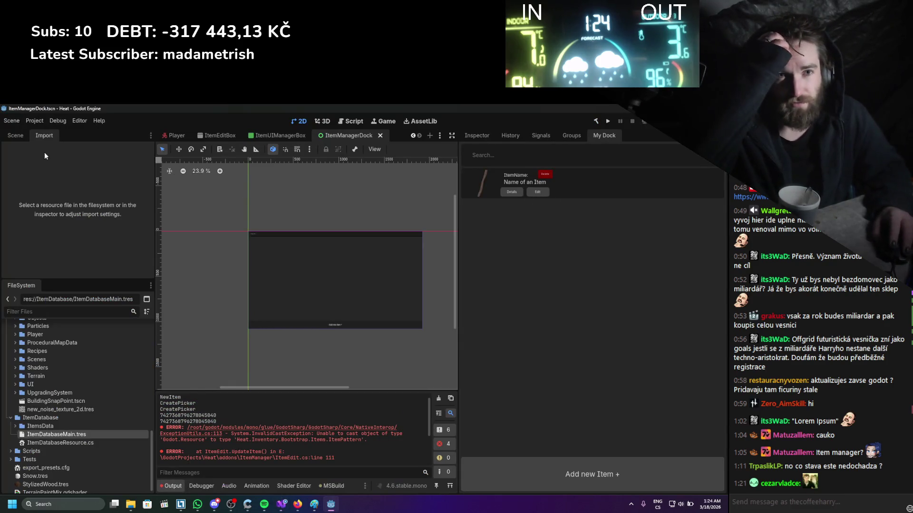
- Toggle the ItemManager plugin off and on in Project Settings > Plugins
{"action": "left_click", "coordinate": [41, 123]}
{"action": "left_click", "coordinate": [46, 134]}
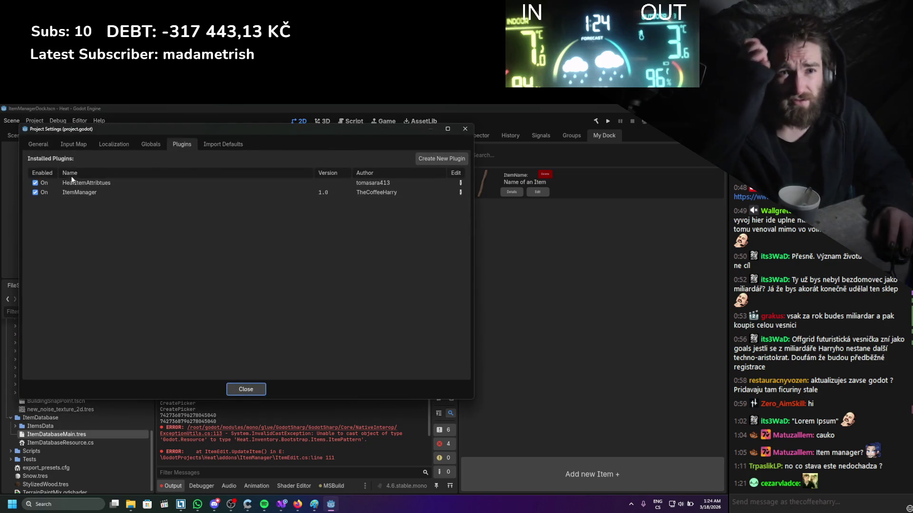
{"action": "left_click", "coordinate": [35, 192]}
{"action": "left_click", "coordinate": [36, 192]}
{"action": "left_click", "coordinate": [464, 129]}
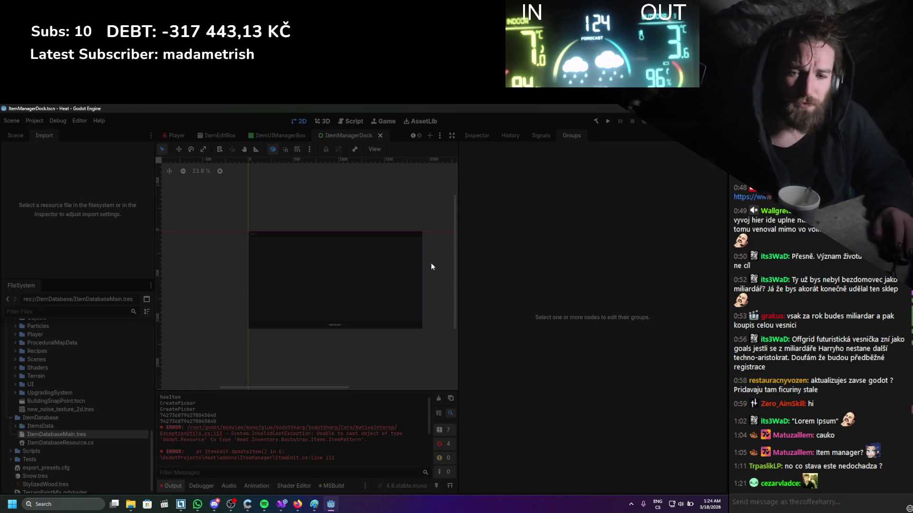
- Close the editor and relaunch Godot_v4.6, confirming the security warning, to reach the Project Manager
{"action": "left_click", "coordinate": [431, 263]}
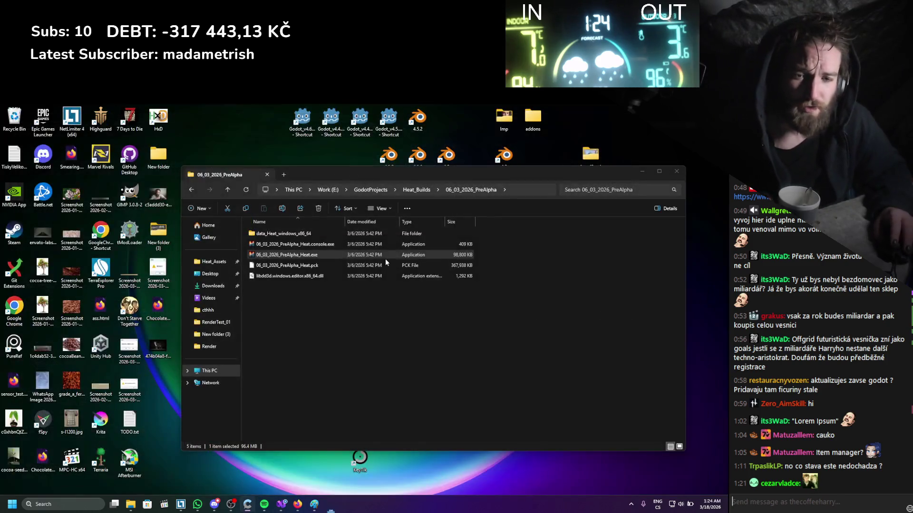
{"action": "double_click", "coordinate": [303, 118]}
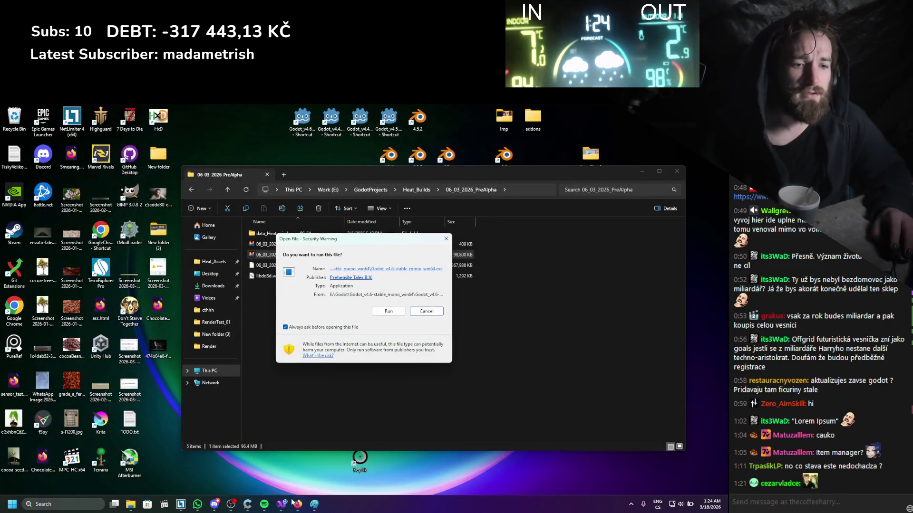
{"action": "left_click", "coordinate": [388, 310]}
{"action": "left_click", "coordinate": [281, 507]}
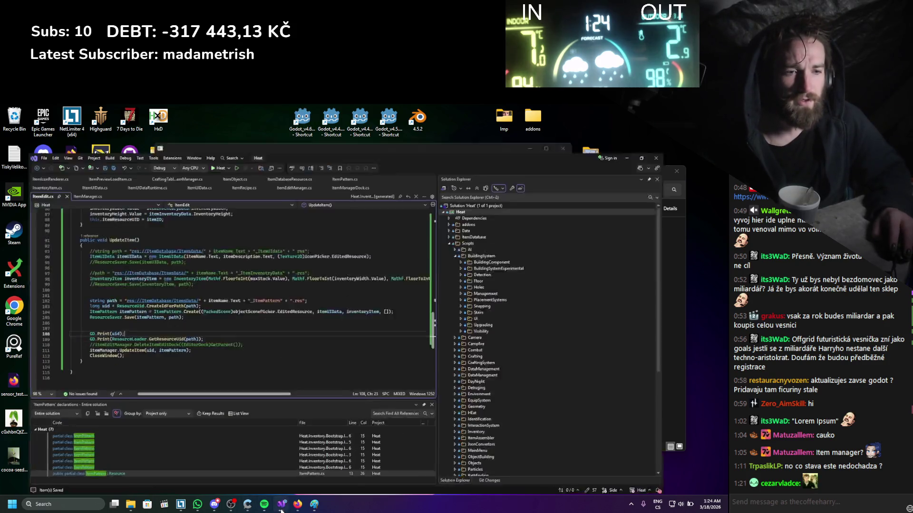
{"action": "left_click", "coordinate": [281, 507]}
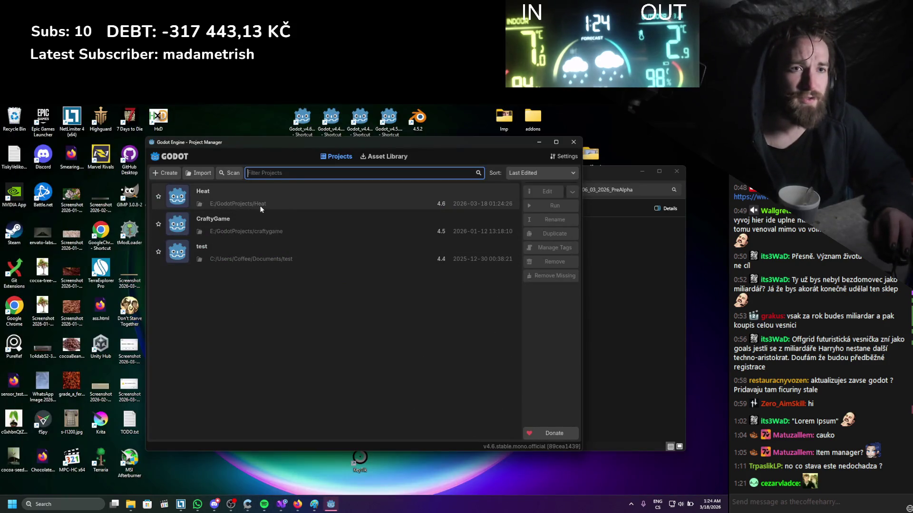
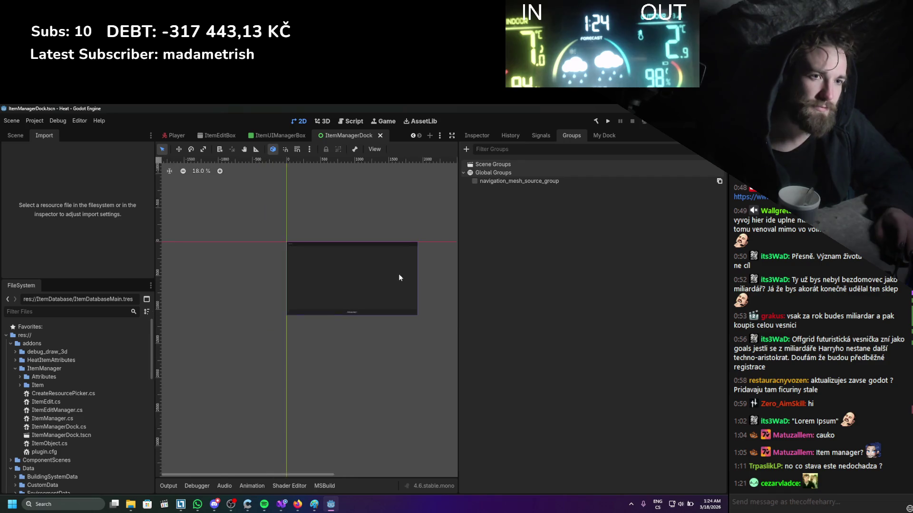
- Glance at Project Settings, then show the My Dock item manager in the right panel
{"action": "left_click", "coordinate": [42, 121]}
{"action": "left_click", "coordinate": [44, 135]}
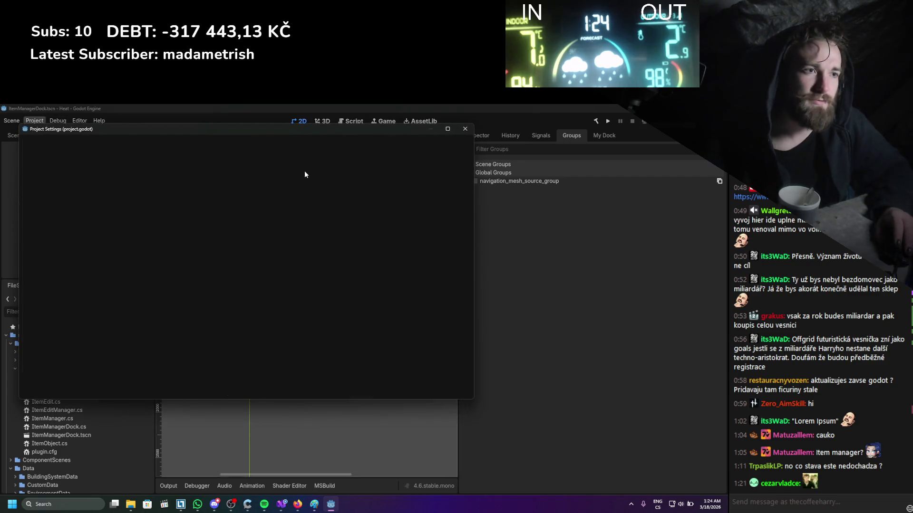
{"action": "left_click", "coordinate": [465, 128]}
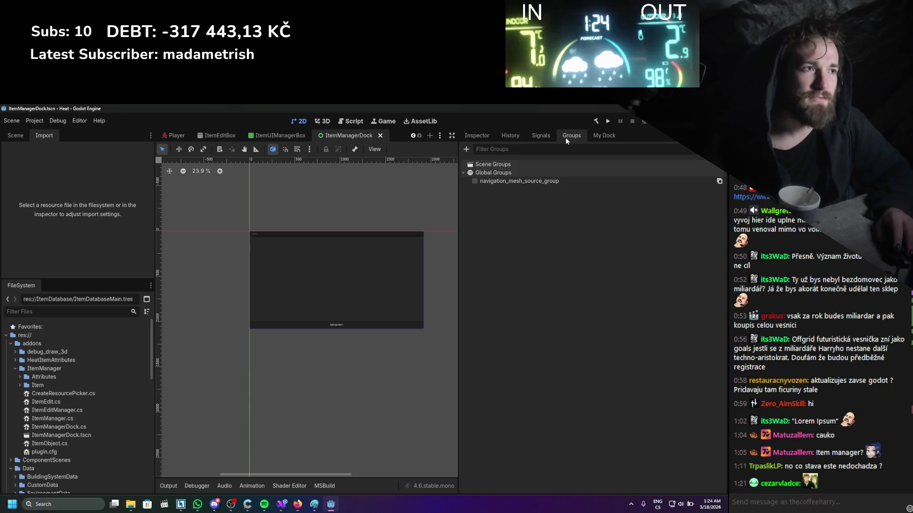
{"action": "left_click", "coordinate": [604, 136]}
- Add a new item named asd, described asd, with the wood log icon
{"action": "left_click", "coordinate": [590, 471]}
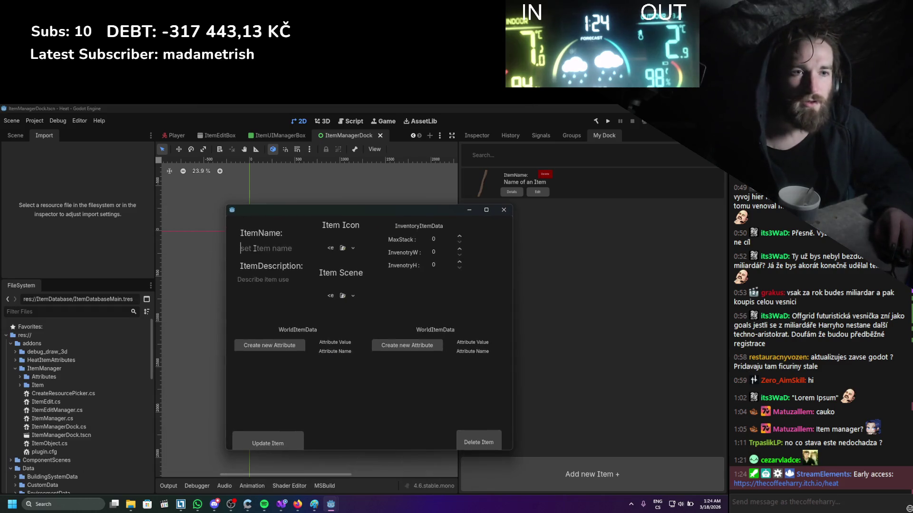
{"action": "type", "text": "asd"}
{"action": "left_click", "coordinate": [344, 255]}
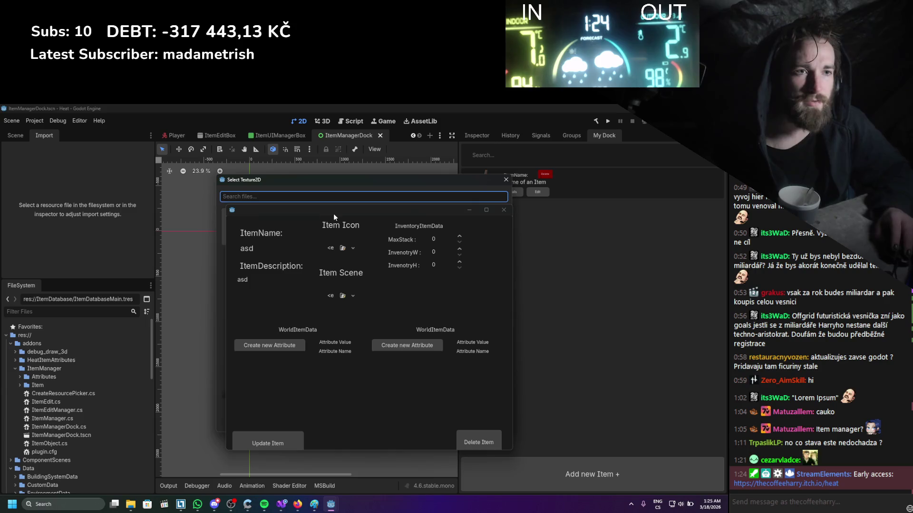
{"action": "double_click", "coordinate": [296, 220]}
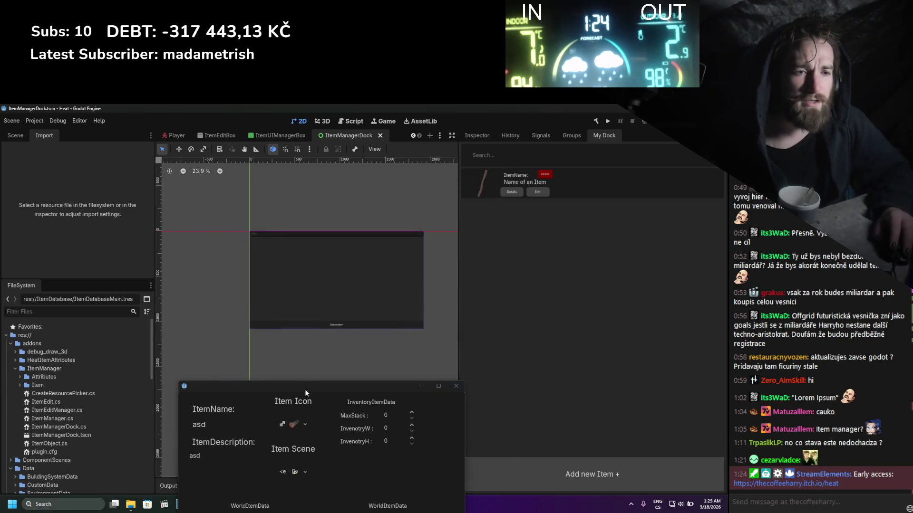
{"action": "left_click_drag", "start_coordinate": [304, 389], "coordinate": [298, 198]}
- Assign a scene to the asd item and save it with Update Item
{"action": "left_click", "coordinate": [287, 290]}
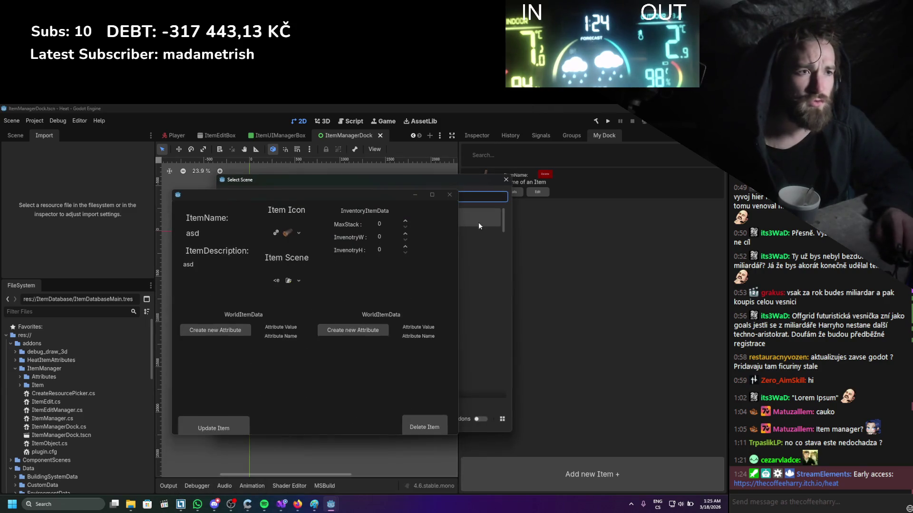
{"action": "left_click_drag", "start_coordinate": [391, 193], "coordinate": [374, 447]}
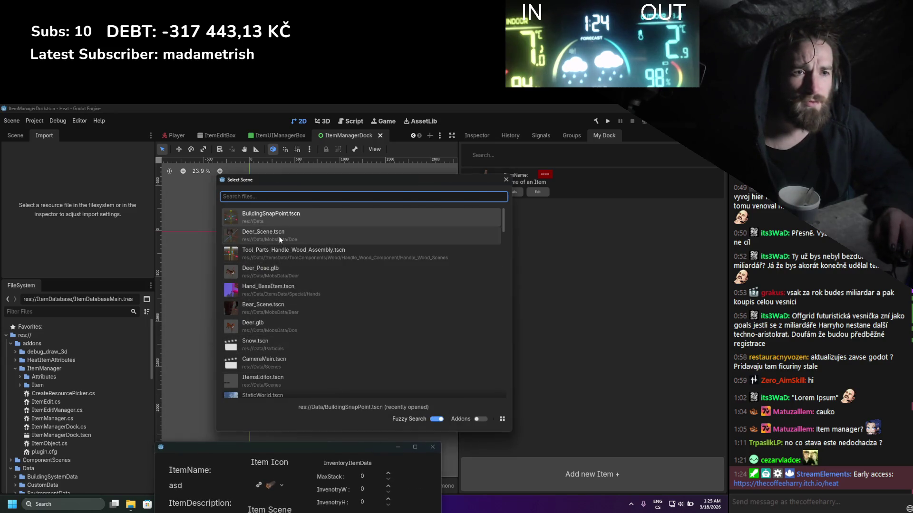
{"action": "left_click", "coordinate": [340, 441]}
{"action": "left_click_drag", "start_coordinate": [341, 441], "coordinate": [345, 202]}
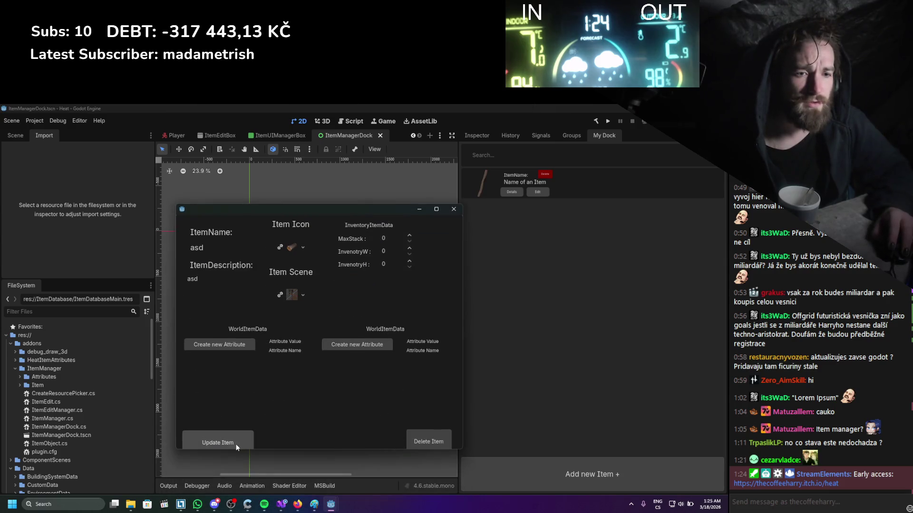
{"action": "left_click", "coordinate": [218, 441]}
{"action": "scroll", "coordinate": [334, 352], "scroll_direction": "down", "scroll_amount": 2}
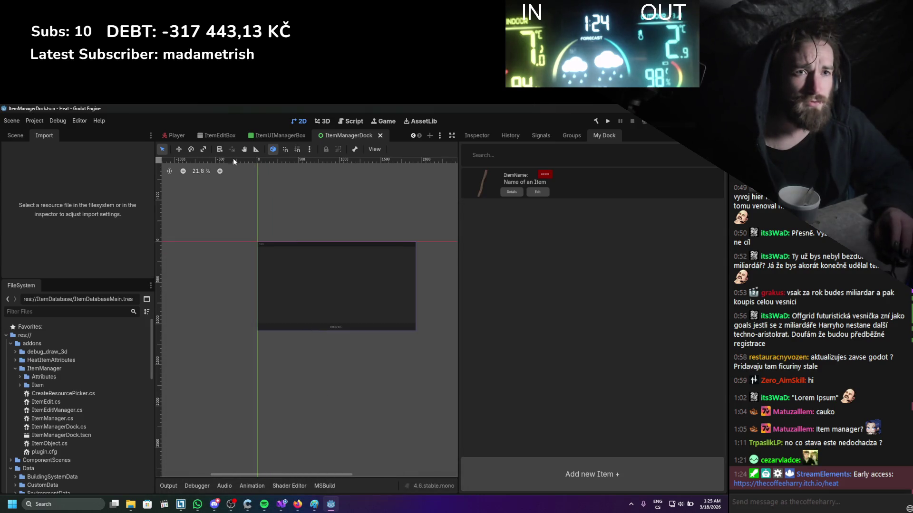
- Open ItemDatabaseMain.tres from ItemsData and expand its single ItemPattern entry in the Inspector
{"action": "scroll", "coordinate": [59, 444], "scroll_direction": "down", "scroll_amount": 8}
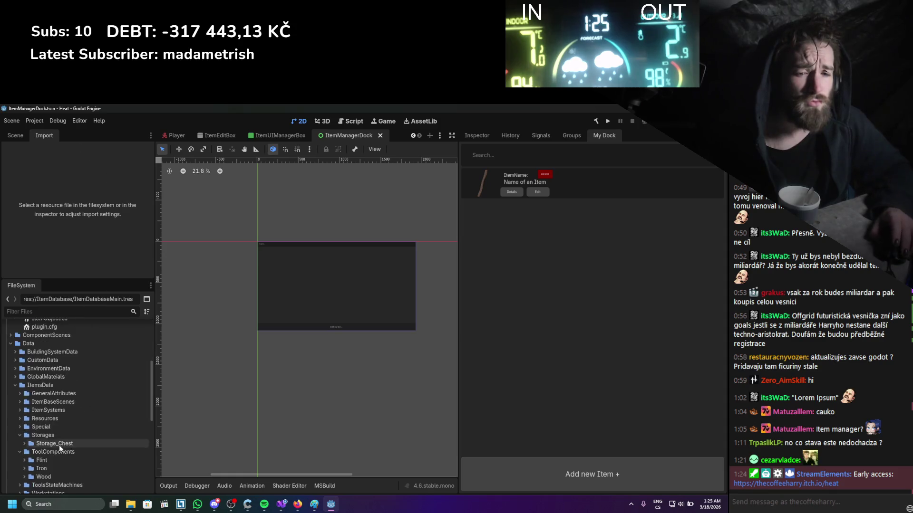
{"action": "left_click", "coordinate": [17, 419]}
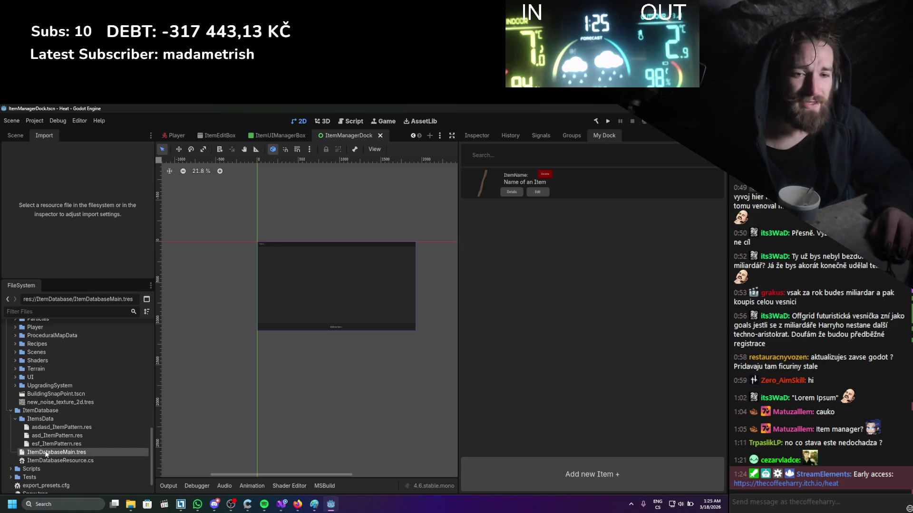
{"action": "left_click", "coordinate": [478, 135]}
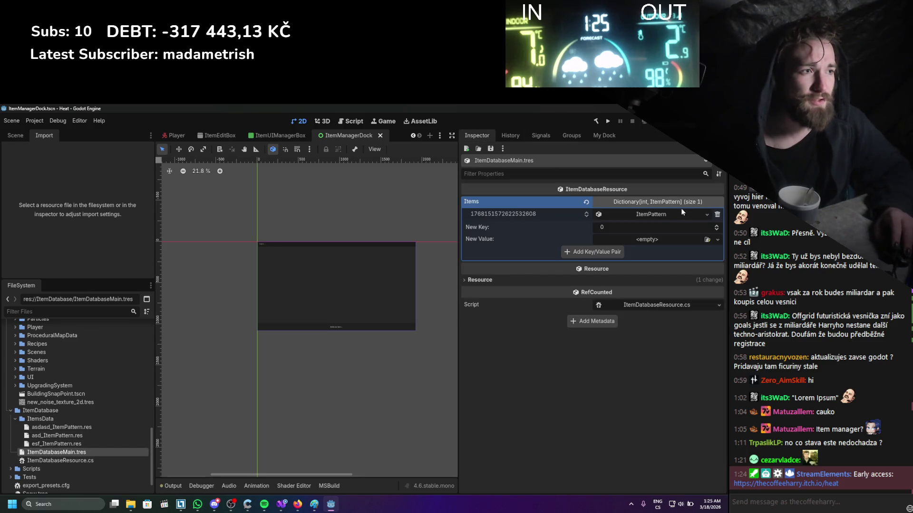
{"action": "left_click", "coordinate": [637, 214]}
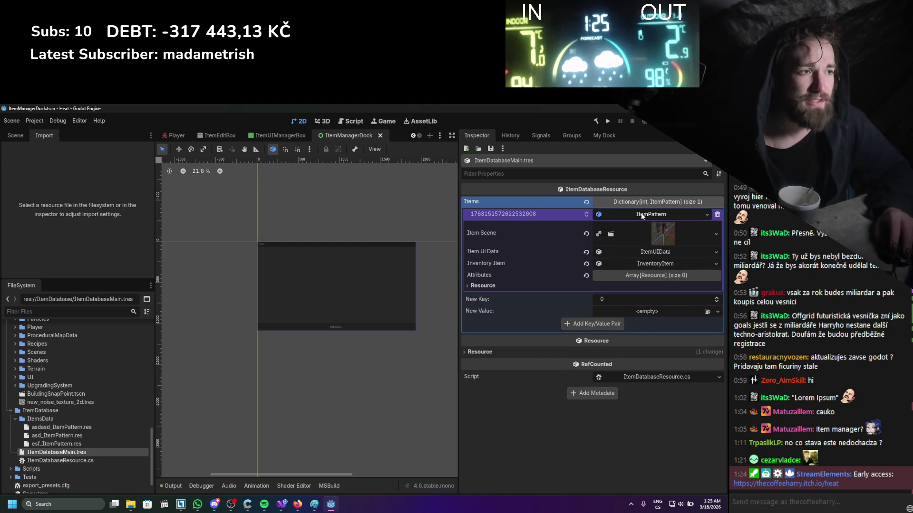
{"action": "left_click", "coordinate": [643, 218]}
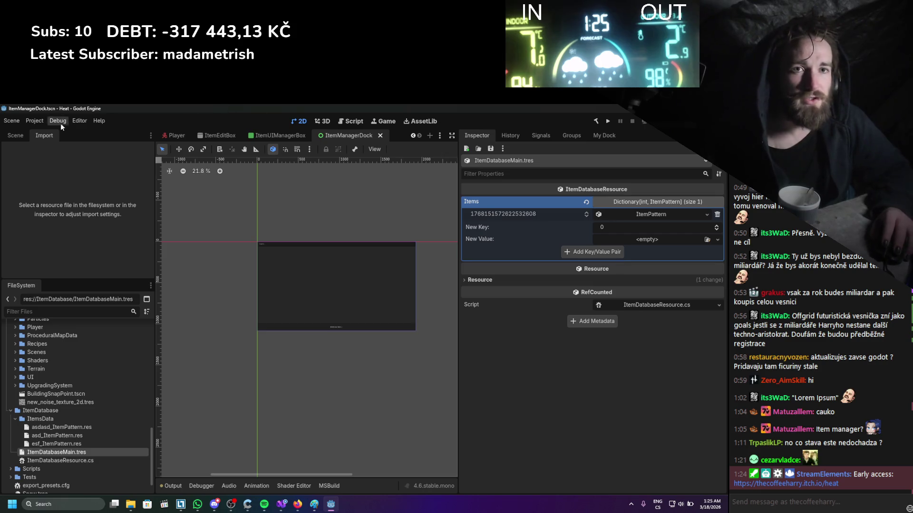
- Glance at the Editor Settings window and close it
{"action": "left_click", "coordinate": [42, 121]}
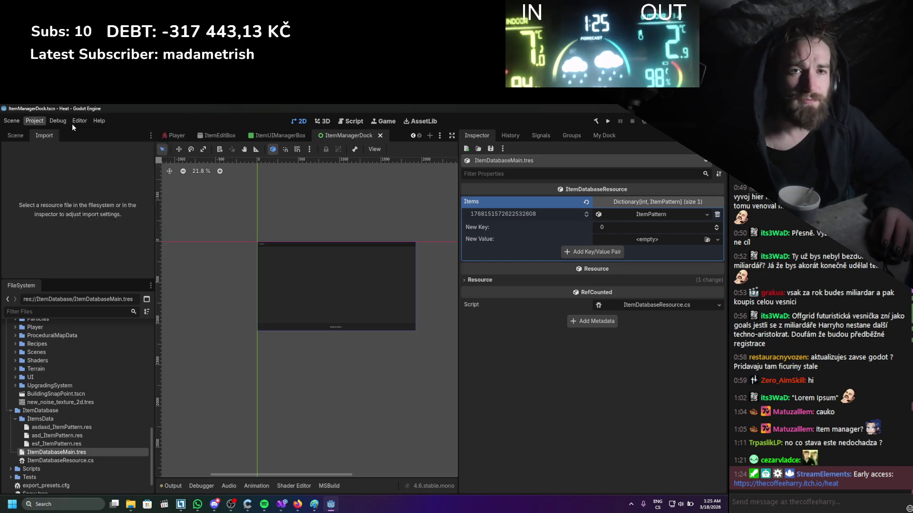
{"action": "left_click", "coordinate": [87, 134]}
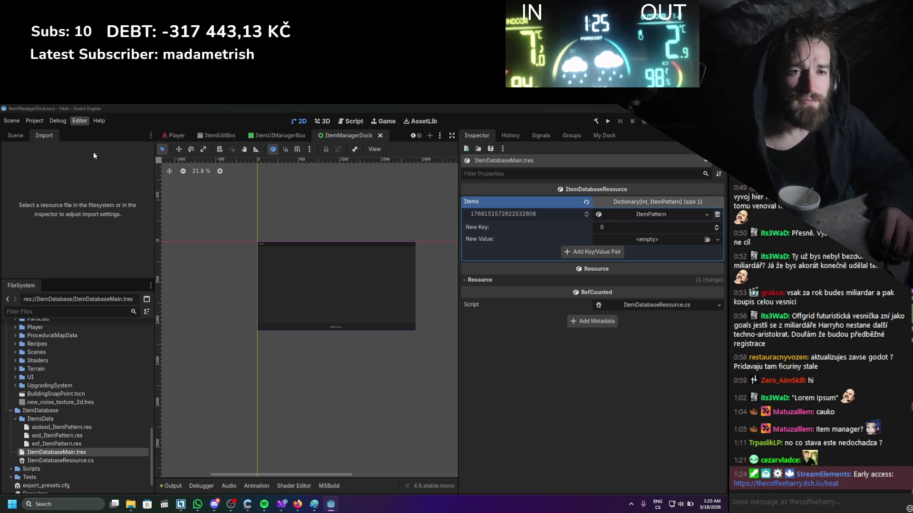
{"action": "left_click", "coordinate": [526, 170]}
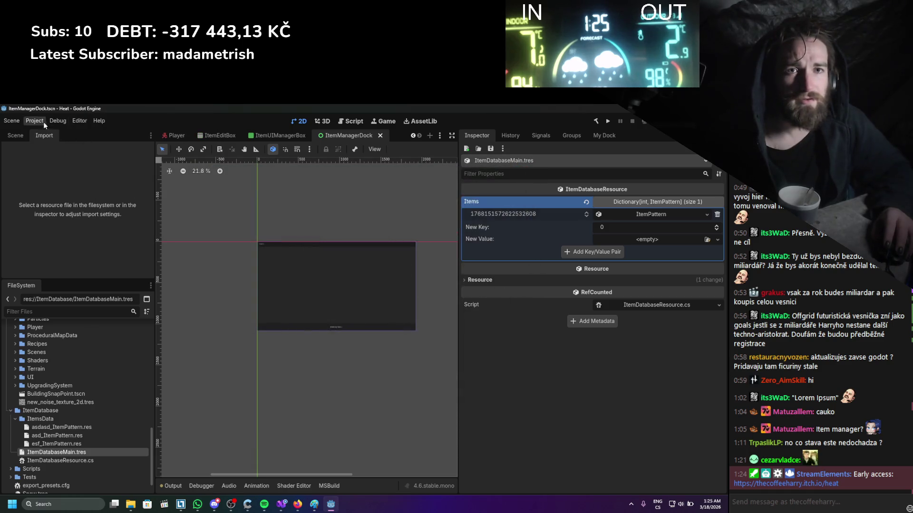
- Reload ItemManager via the Plugins list and confirm My Dock shows the asd item
{"action": "left_click", "coordinate": [43, 122]}
{"action": "left_click", "coordinate": [42, 134]}
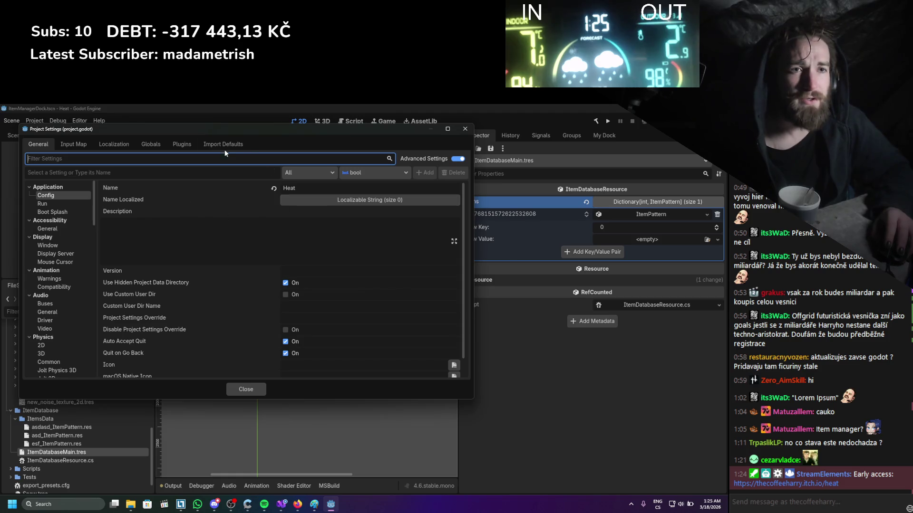
{"action": "left_click", "coordinate": [183, 145]}
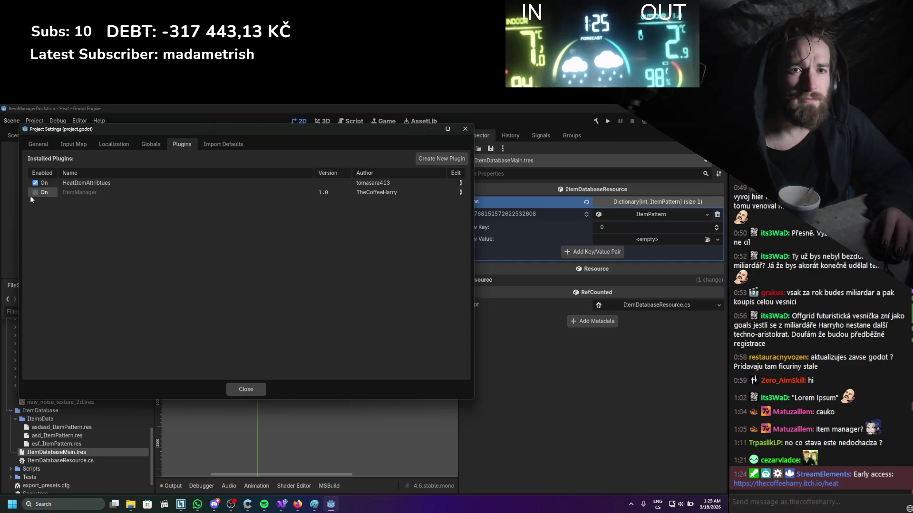
{"action": "left_click", "coordinate": [261, 389]}
{"action": "left_click", "coordinate": [605, 136]}
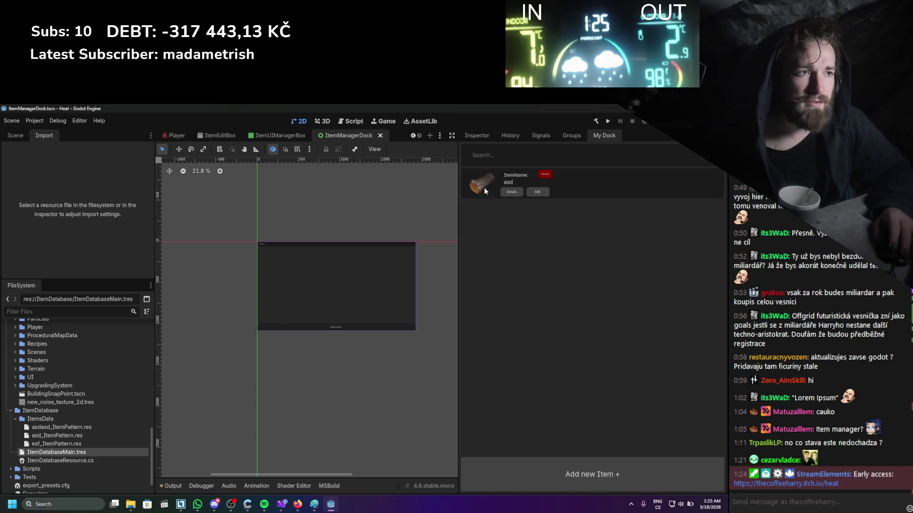
{"action": "left_click", "coordinate": [484, 139]}
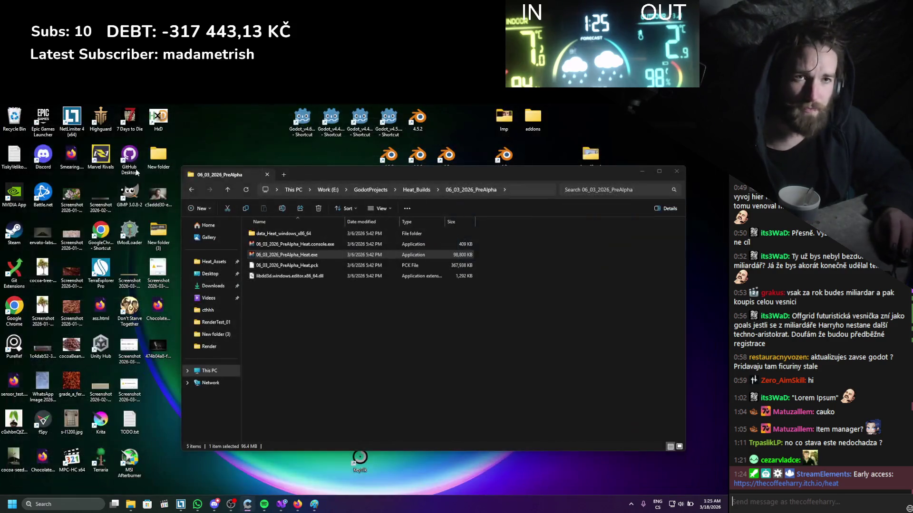
- Launch Godot 4.6 from the desktop shortcut, allowing it past the security warning
{"action": "double_click", "coordinate": [296, 115]}
{"action": "left_click", "coordinate": [388, 311]}
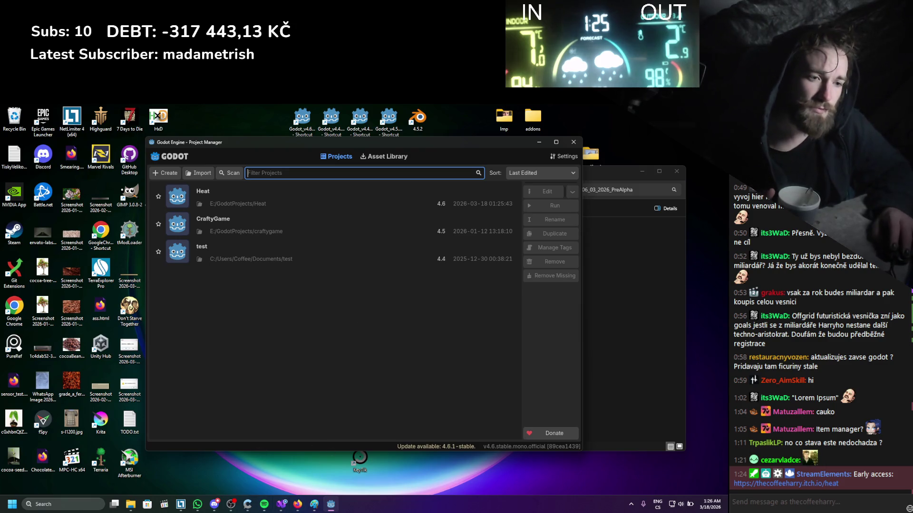
- Open the Heat project from the Project Manager list
{"action": "double_click", "coordinate": [236, 195]}
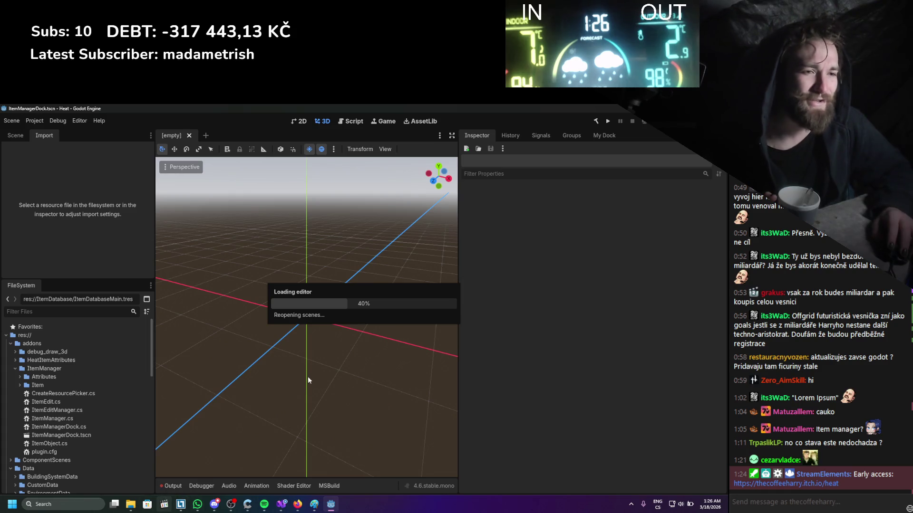
- Check the item manager dock and clear the Output log
{"action": "left_click", "coordinate": [611, 135]}
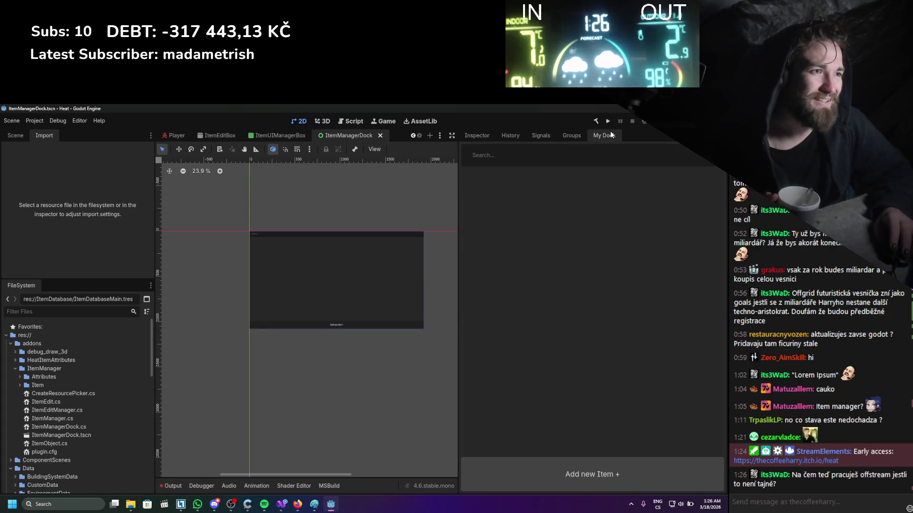
{"action": "left_click", "coordinate": [179, 485]}
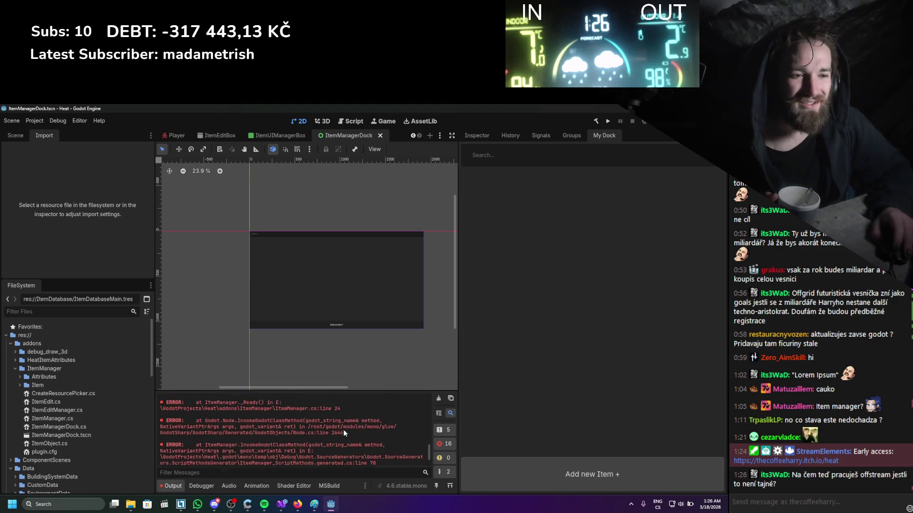
{"action": "scroll", "coordinate": [344, 430], "scroll_direction": "up", "scroll_amount": 3}
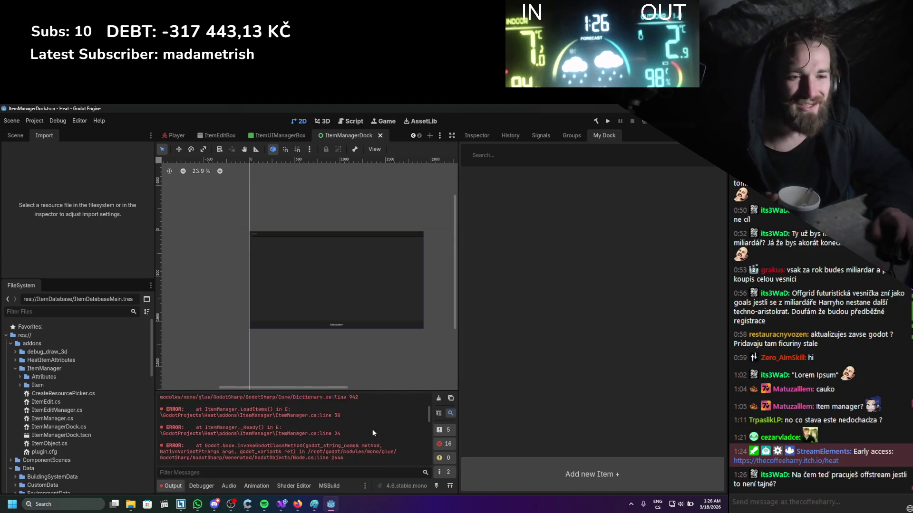
{"action": "scroll", "coordinate": [387, 431], "scroll_direction": "up", "scroll_amount": 2}
{"action": "left_click", "coordinate": [439, 399]}
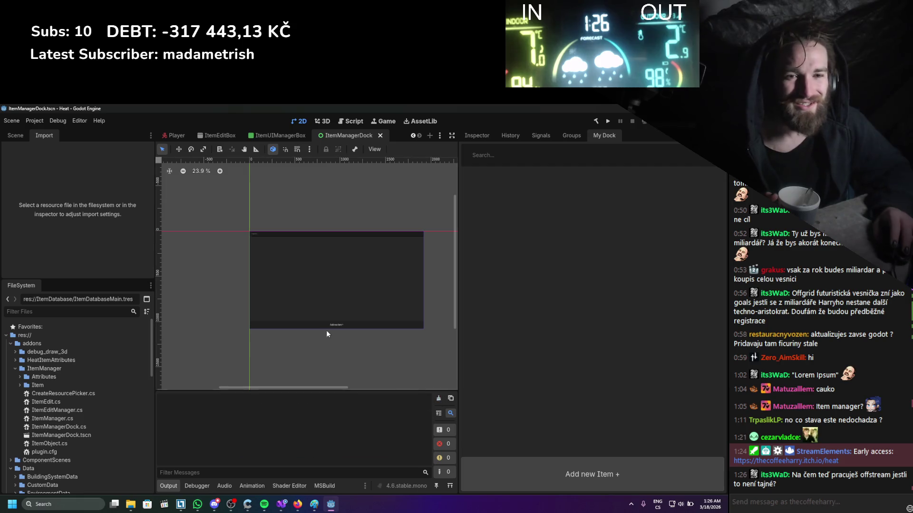
{"action": "scroll", "coordinate": [65, 418], "scroll_direction": "down", "scroll_amount": 1}
{"action": "scroll", "coordinate": [57, 424], "scroll_direction": "down", "scroll_amount": 8}
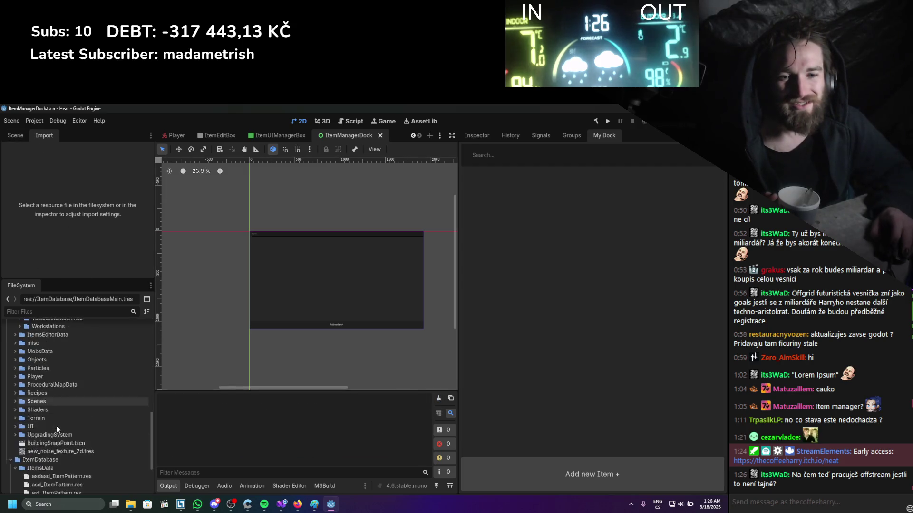
- Peek at ItemDatabaseResource.cs, then remove the existing Items entry in ItemDatabaseMain.tres
{"action": "left_click", "coordinate": [47, 427]}
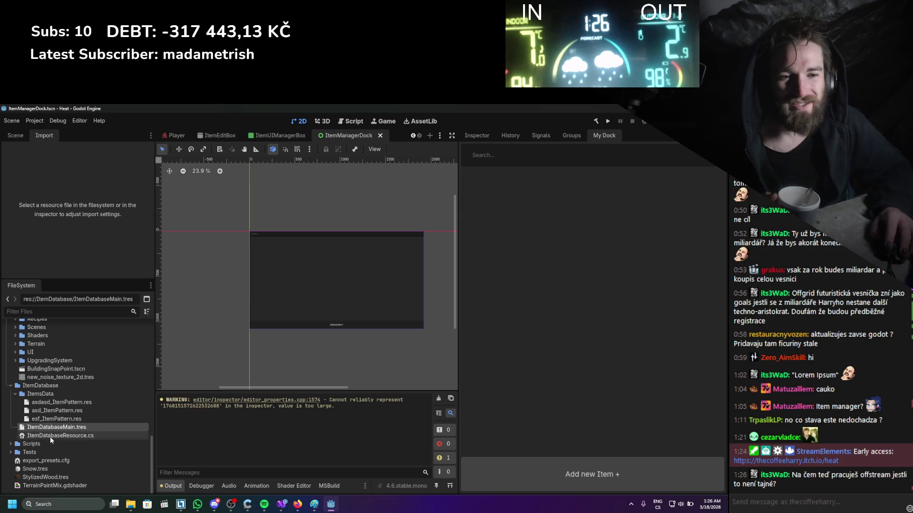
{"action": "double_click", "coordinate": [50, 437]}
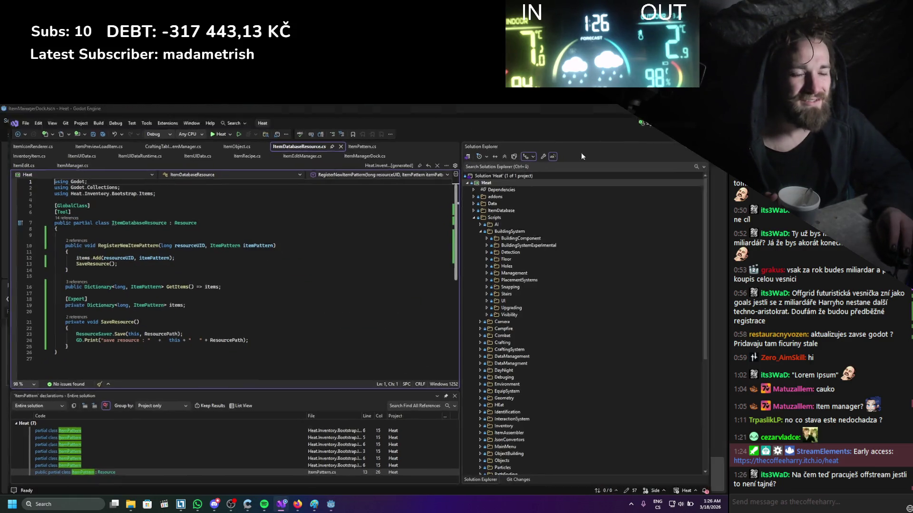
{"action": "key", "text": "alt+Tab"}
{"action": "left_click", "coordinate": [41, 427]}
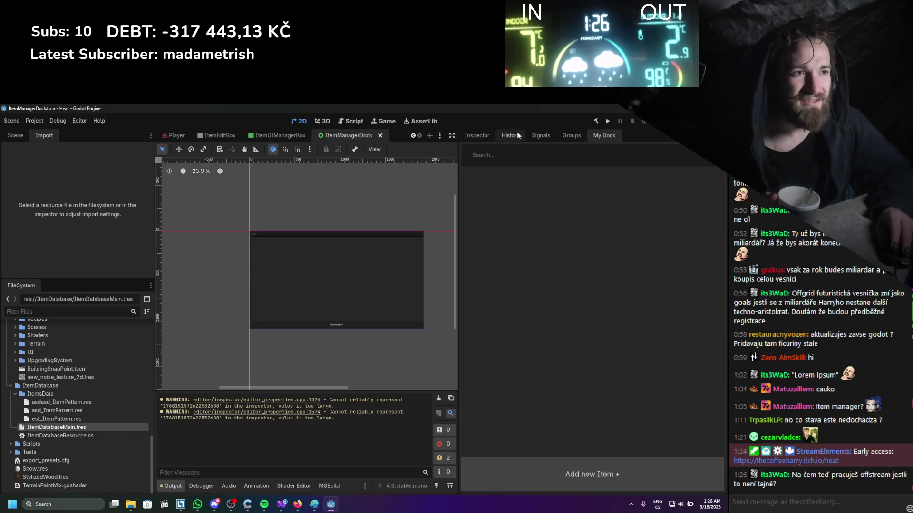
{"action": "left_click", "coordinate": [482, 135]}
{"action": "left_click", "coordinate": [715, 214]}
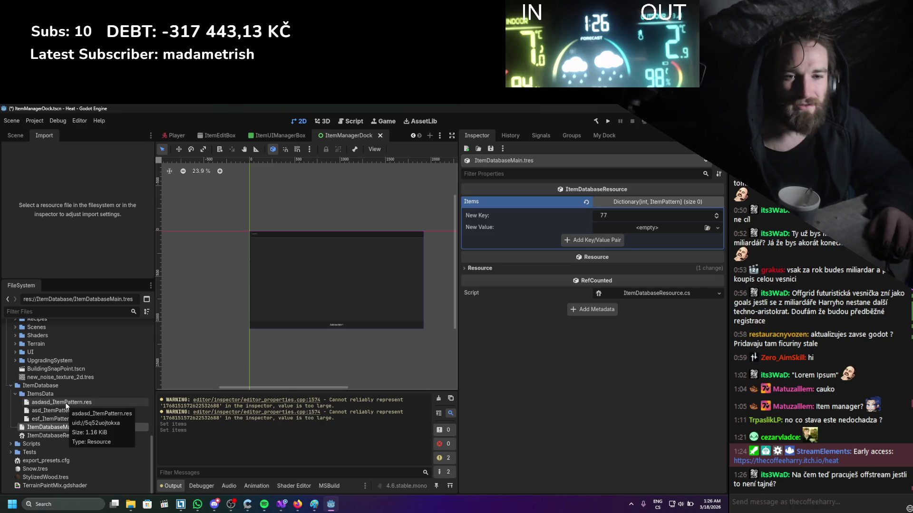
- Add Items entry 77 → asdasd_ItemPattern.res, reload the ItemManager plugin, and check its dock
{"action": "mouse_move", "coordinate": [56, 402]}
{"action": "left_mouse_down"}
{"action": "mouse_move", "coordinate": [413, 339]}
{"action": "mouse_move", "coordinate": [640, 228]}
{"action": "left_mouse_up"}
{"action": "left_click", "coordinate": [594, 241]}
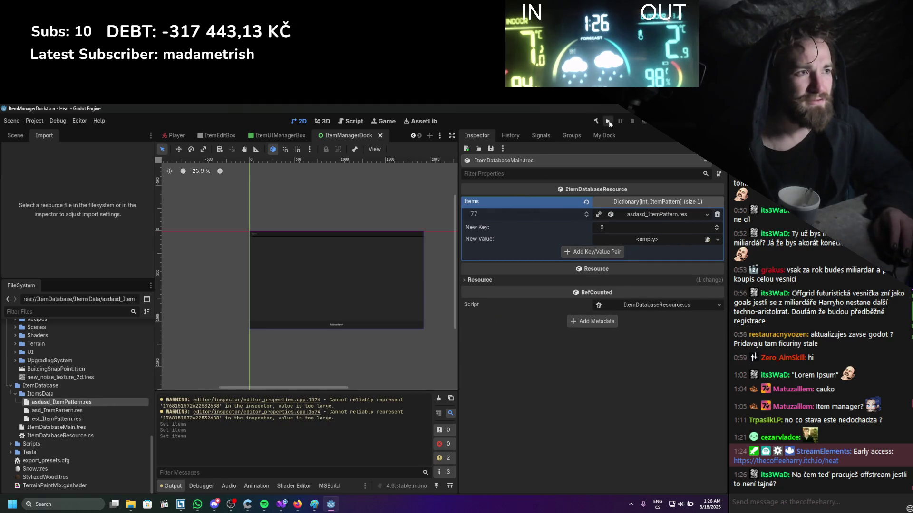
{"action": "left_click", "coordinate": [34, 120]}
{"action": "left_click", "coordinate": [45, 141]}
{"action": "left_click", "coordinate": [182, 144]}
{"action": "left_click", "coordinate": [29, 192]}
{"action": "left_click", "coordinate": [30, 192]}
{"action": "left_click", "coordinate": [464, 130]}
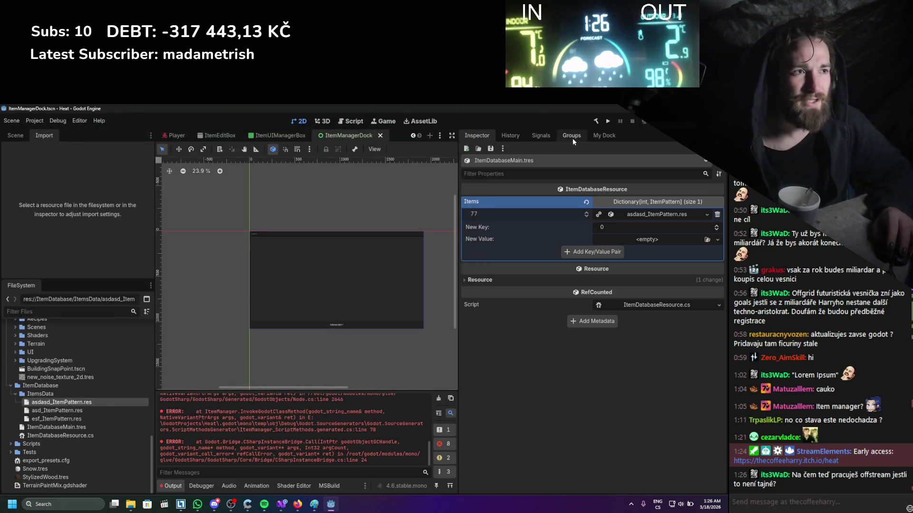
{"action": "left_click", "coordinate": [600, 135]}
- Replace the 77 entry with key 46 mapped to asd_ItemPattern.res, clearing the output
{"action": "left_click", "coordinate": [478, 137]}
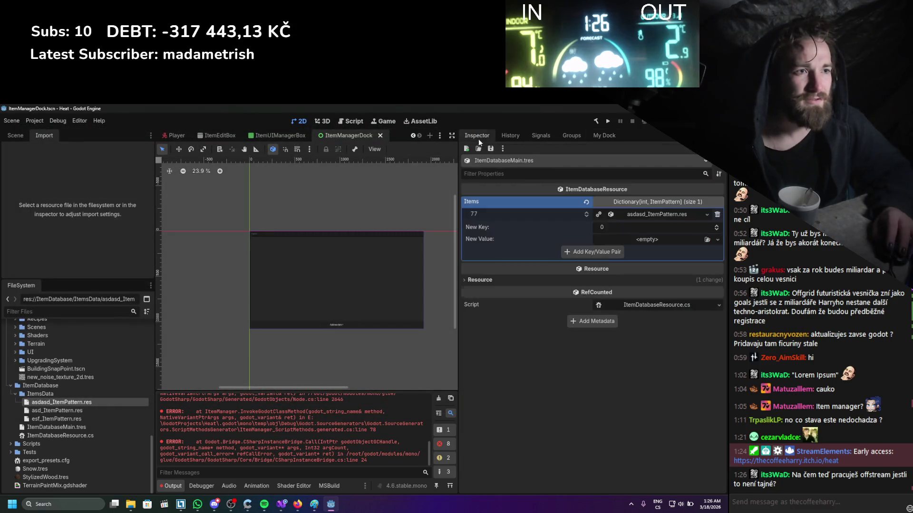
{"action": "left_click", "coordinate": [716, 215]}
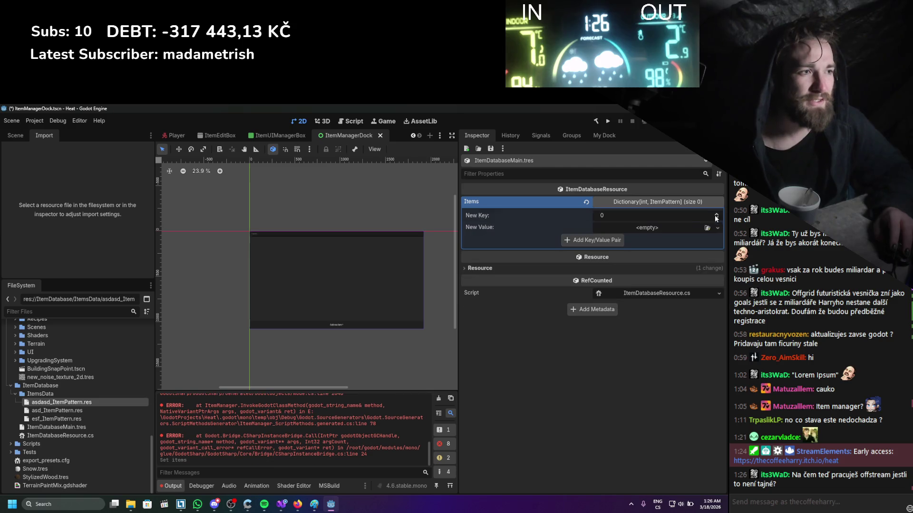
{"action": "left_click", "coordinate": [440, 401]}
{"action": "left_click", "coordinate": [637, 216]}
{"action": "type", "text": "46"}
{"action": "key", "text": "Return"}
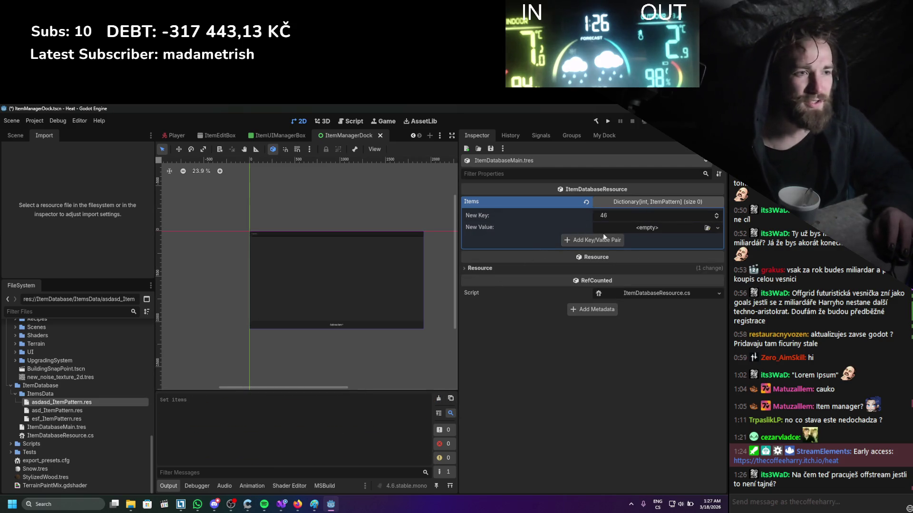
{"action": "mouse_move", "coordinate": [85, 412]}
{"action": "left_mouse_down"}
{"action": "mouse_move", "coordinate": [605, 326]}
{"action": "mouse_move", "coordinate": [646, 229]}
{"action": "left_mouse_up"}
{"action": "left_click", "coordinate": [594, 240]}
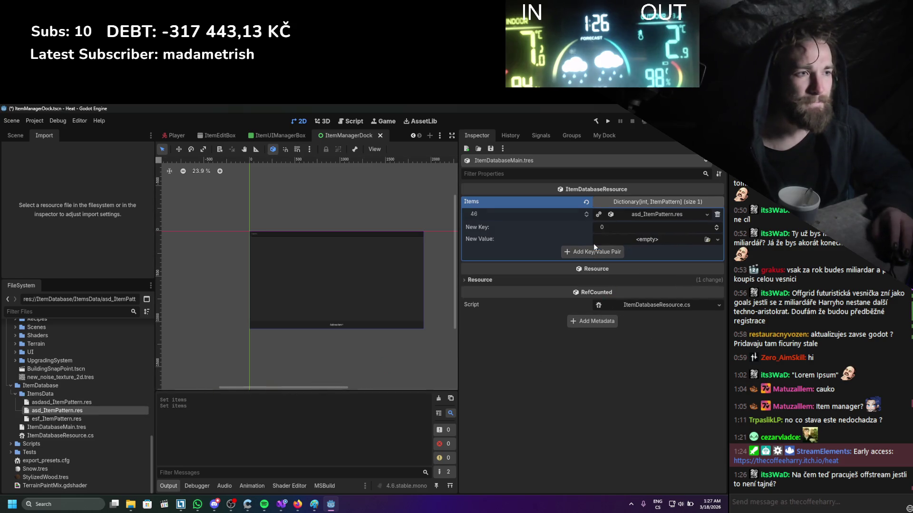
- Check the item dock, then bring up the Project Settings plugin list
{"action": "left_click", "coordinate": [594, 135]}
{"action": "left_click", "coordinate": [35, 121]}
{"action": "left_click", "coordinate": [50, 132]}
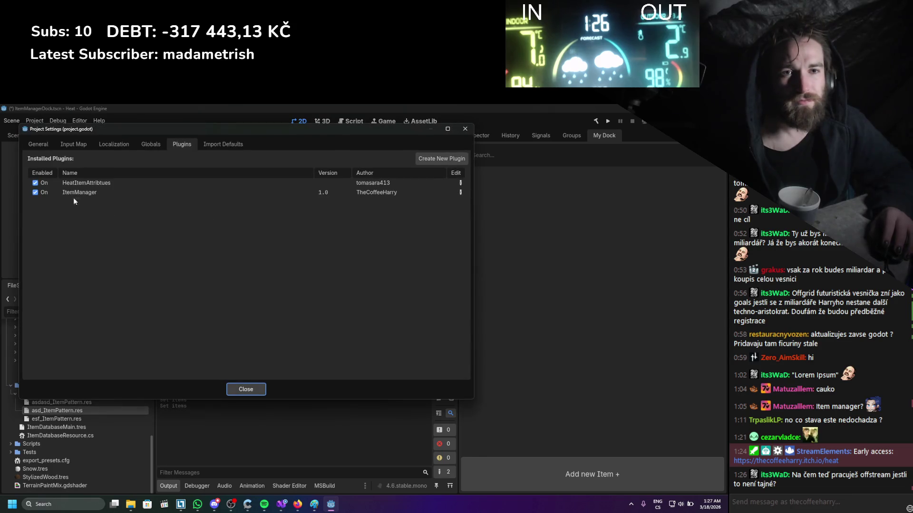
- Toggle ItemManager off and on, check its dock for items, and clear the output
{"action": "left_click", "coordinate": [35, 192]}
{"action": "left_click", "coordinate": [35, 192]}
{"action": "left_click", "coordinate": [246, 390]}
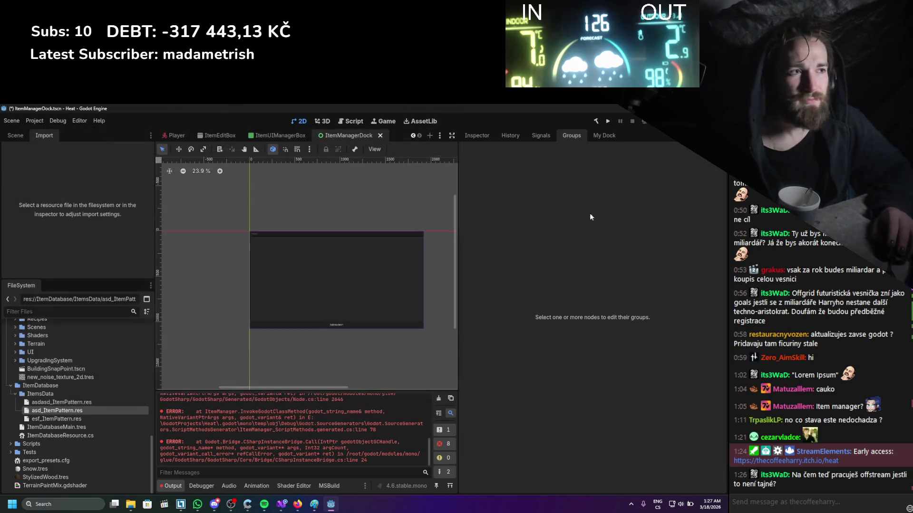
{"action": "left_click", "coordinate": [609, 136]}
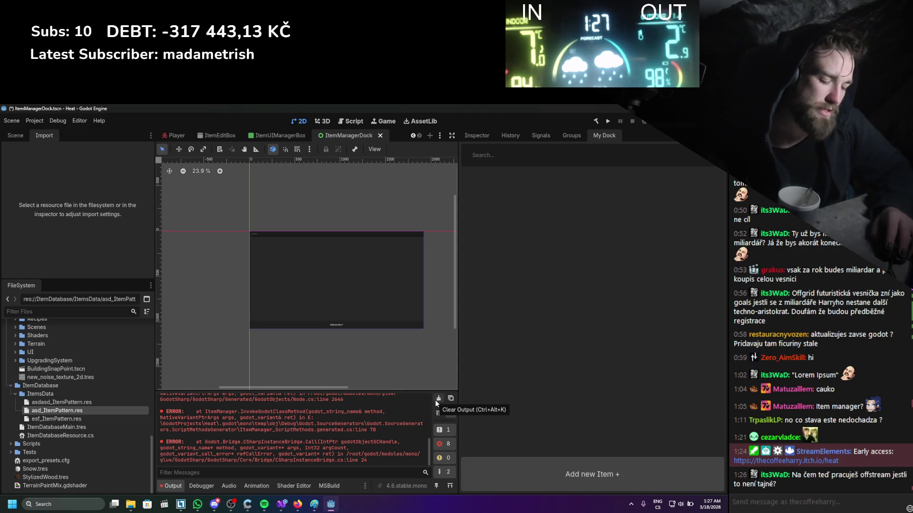
{"action": "left_click", "coordinate": [435, 401]}
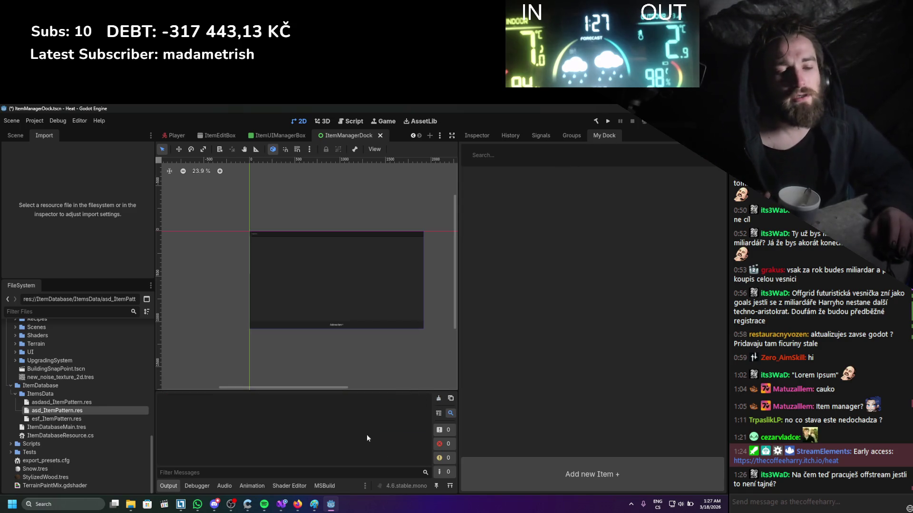
- Review ItemDatabaseResource.cs in Visual Studio, then return to Godot
{"action": "key", "text": "alt+Tab"}
{"action": "scroll", "coordinate": [340, 327], "scroll_direction": "down", "scroll_amount": 1}
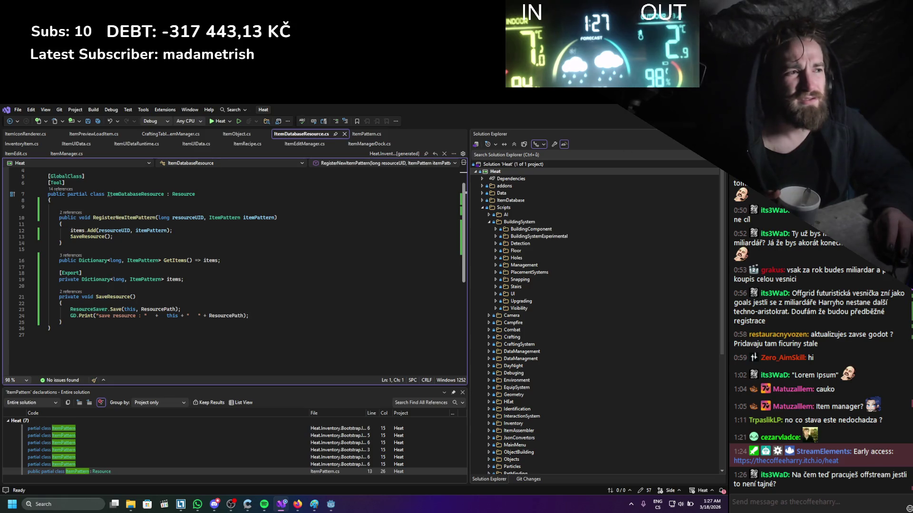
{"action": "key", "text": "alt+Tab"}
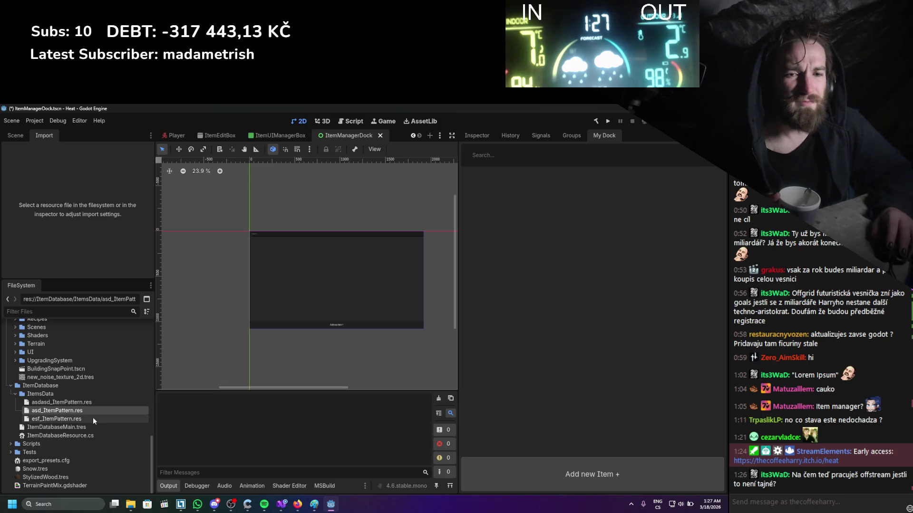
- Replace the 46 entry in Items with key 78 mapped to esf_ItemPattern.res
{"action": "left_click", "coordinate": [52, 427]}
{"action": "left_click", "coordinate": [484, 137]}
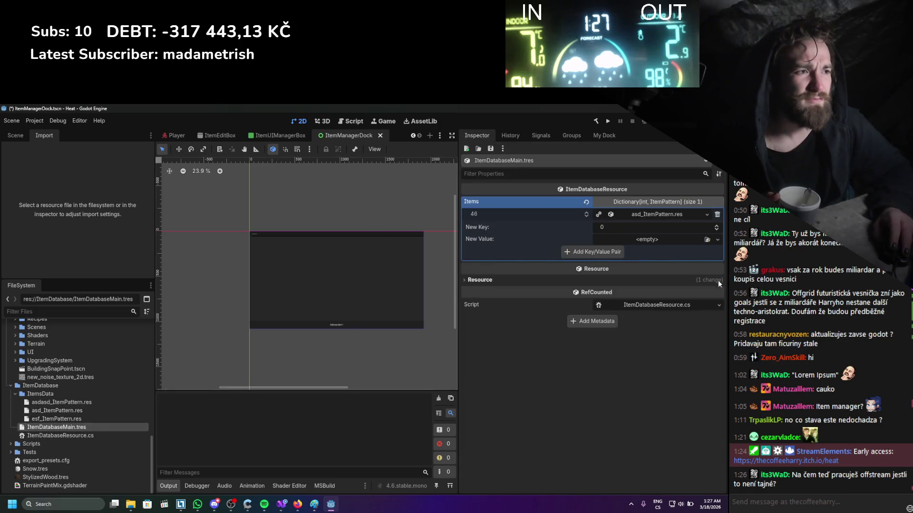
{"action": "left_click", "coordinate": [717, 215]}
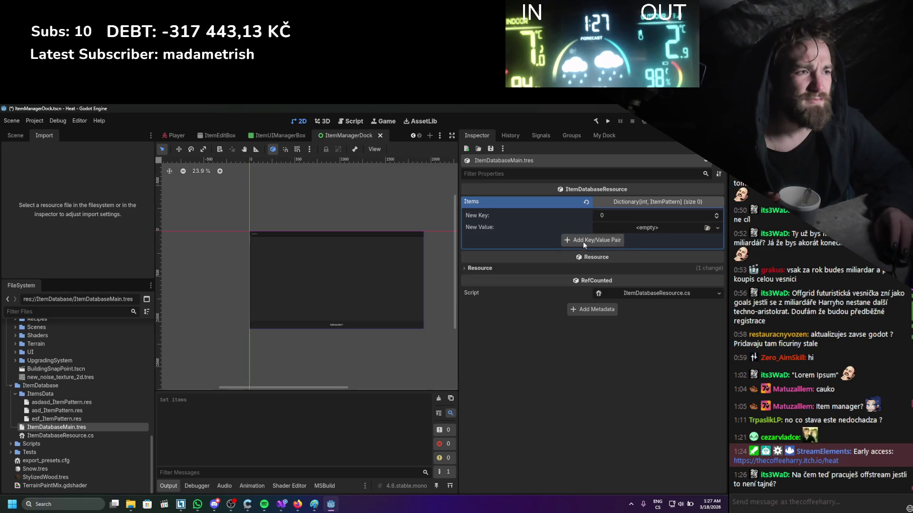
{"action": "type", "text": "78"}
{"action": "mouse_move", "coordinate": [56, 419]}
{"action": "left_mouse_down"}
{"action": "mouse_move", "coordinate": [670, 250]}
{"action": "mouse_move", "coordinate": [665, 229]}
{"action": "left_mouse_up"}
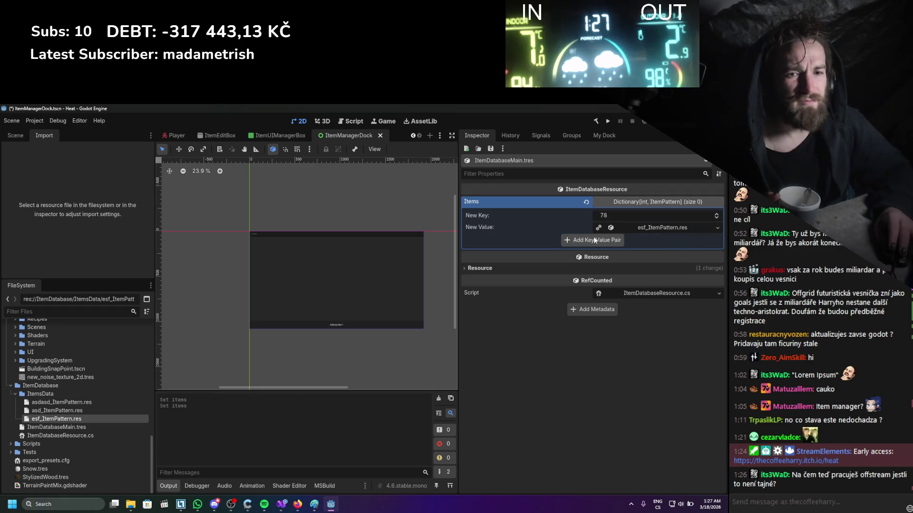
{"action": "left_click", "coordinate": [587, 238]}
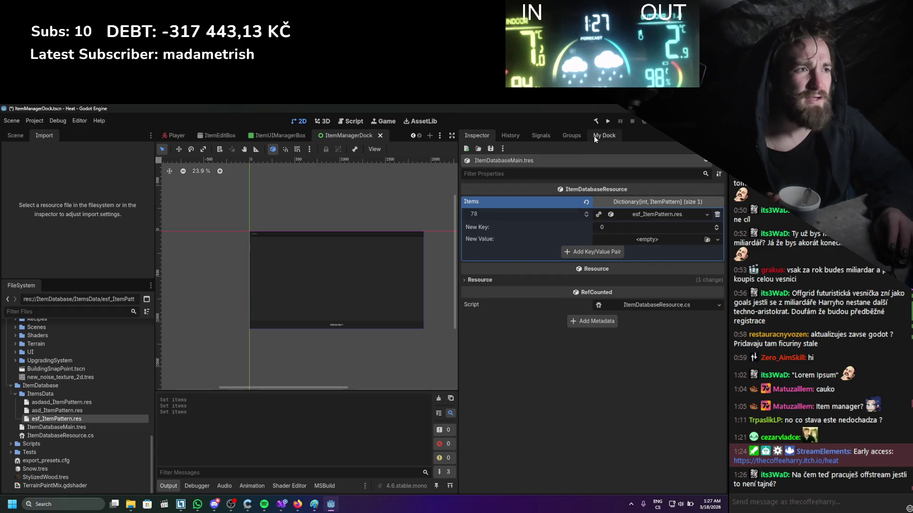
- Reload the ItemManager plugin, see its dock still empty, and clear the output log
{"action": "left_click", "coordinate": [595, 136]}
{"action": "left_click", "coordinate": [35, 120]}
{"action": "left_click", "coordinate": [34, 130]}
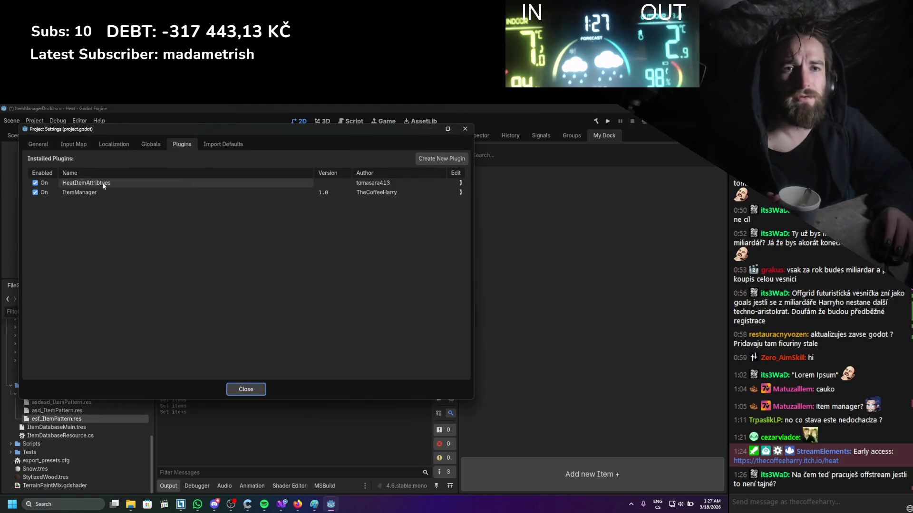
{"action": "double_click", "coordinate": [36, 192]}
{"action": "left_click", "coordinate": [246, 389]}
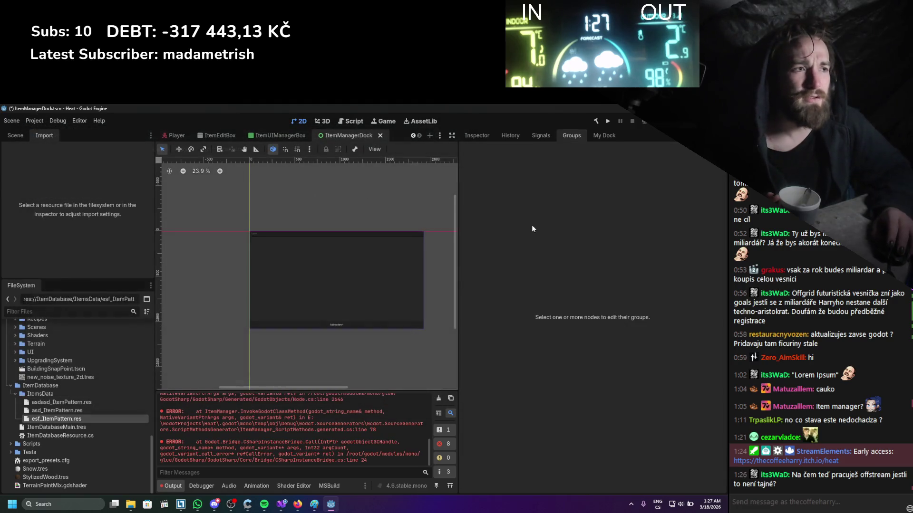
{"action": "left_click", "coordinate": [607, 136]}
{"action": "left_click", "coordinate": [438, 398]}
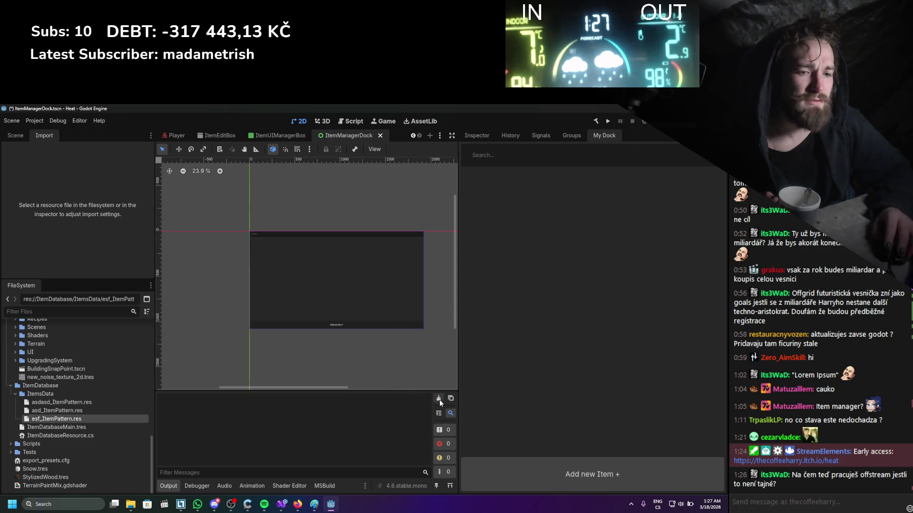
{"action": "left_click", "coordinate": [298, 504]}
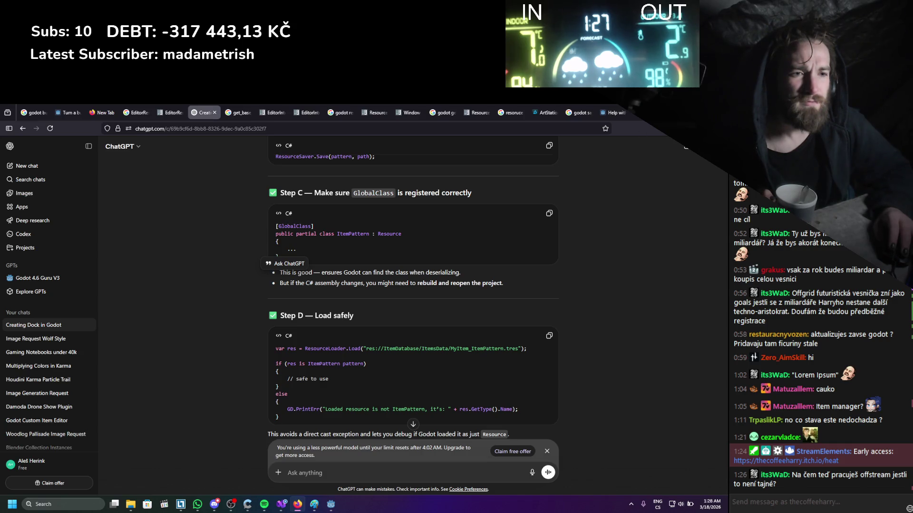
- After reading ChatGPT's GlobalClass and safe-loading advice, return to ItemDatabaseResource.cs in Visual Studio
{"action": "key", "text": "alt+Tab"}
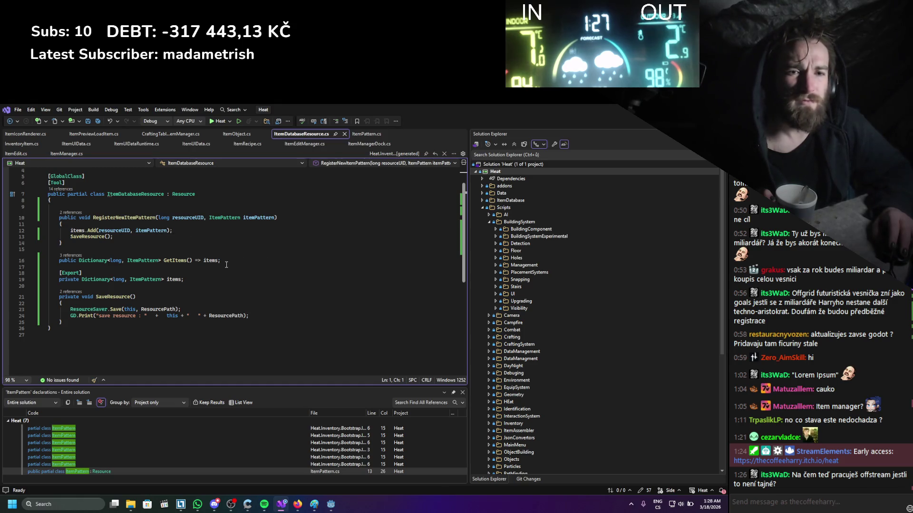
- Review the items field, GetItems, RegisterNewItemPattern and SaveResource code in ItemDatabaseResource.cs, then return to Godot
{"action": "left_click", "coordinate": [217, 282]}
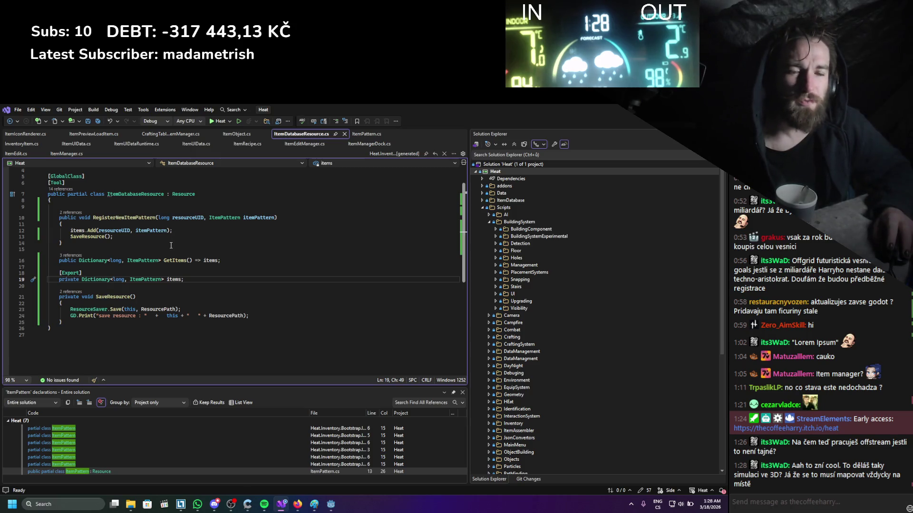
{"action": "left_click", "coordinate": [169, 261], "text": "ctrl"}
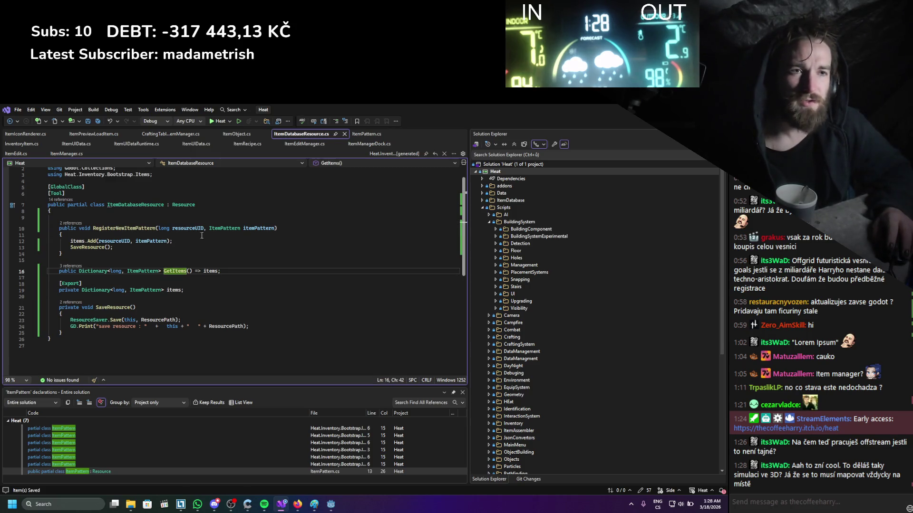
{"action": "left_click", "coordinate": [224, 227]}
{"action": "scroll", "coordinate": [229, 229], "scroll_direction": "down", "scroll_amount": 3}
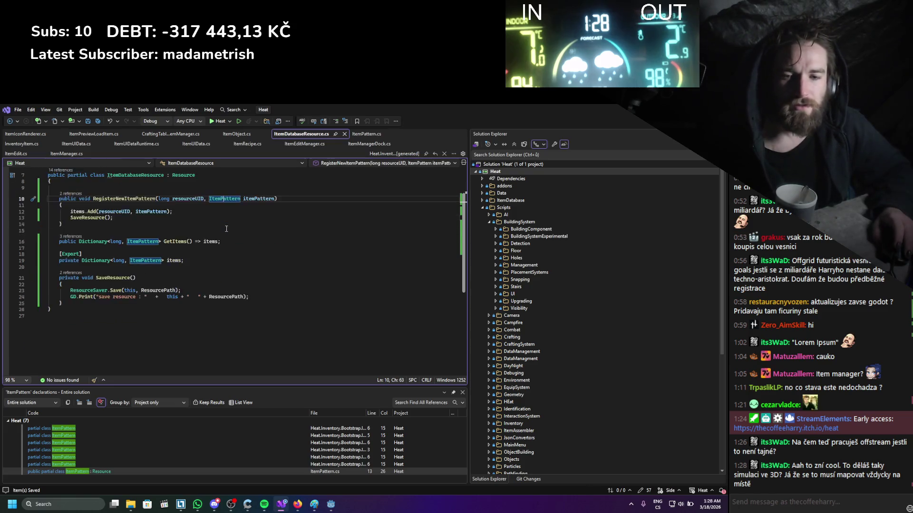
{"action": "scroll", "coordinate": [229, 230], "scroll_direction": "up", "scroll_amount": 3}
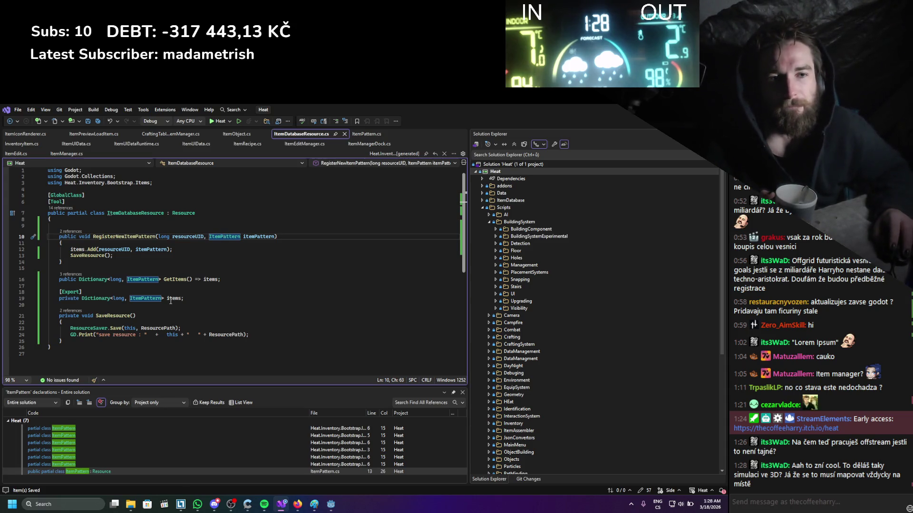
{"action": "left_click", "coordinate": [181, 258]}
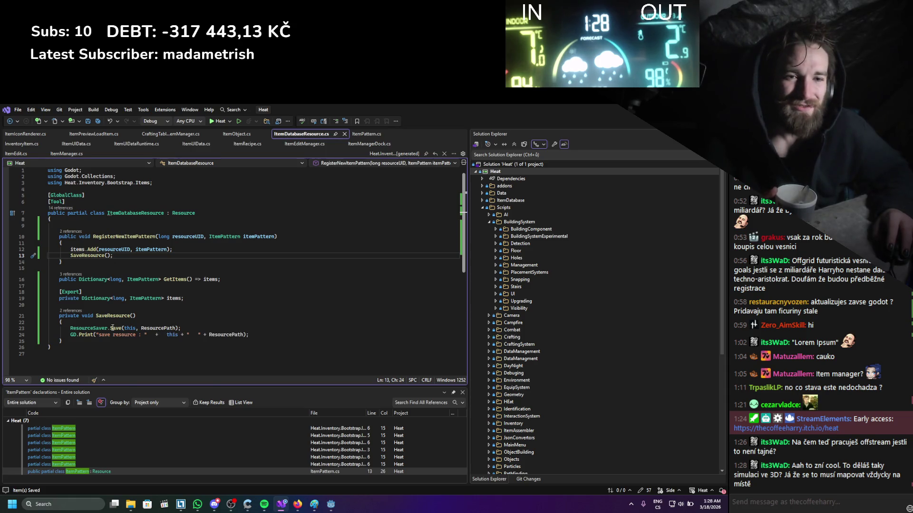
{"action": "mouse_move", "coordinate": [112, 328]}
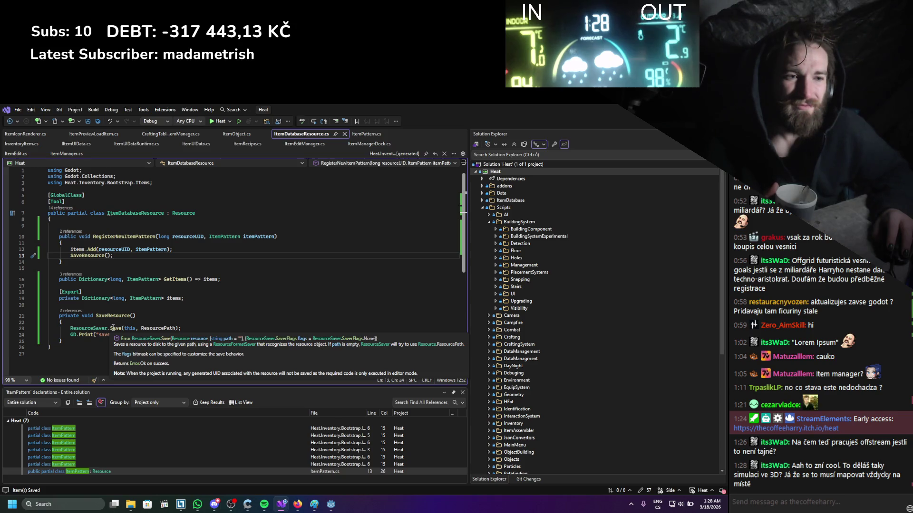
{"action": "left_click", "coordinate": [145, 308]}
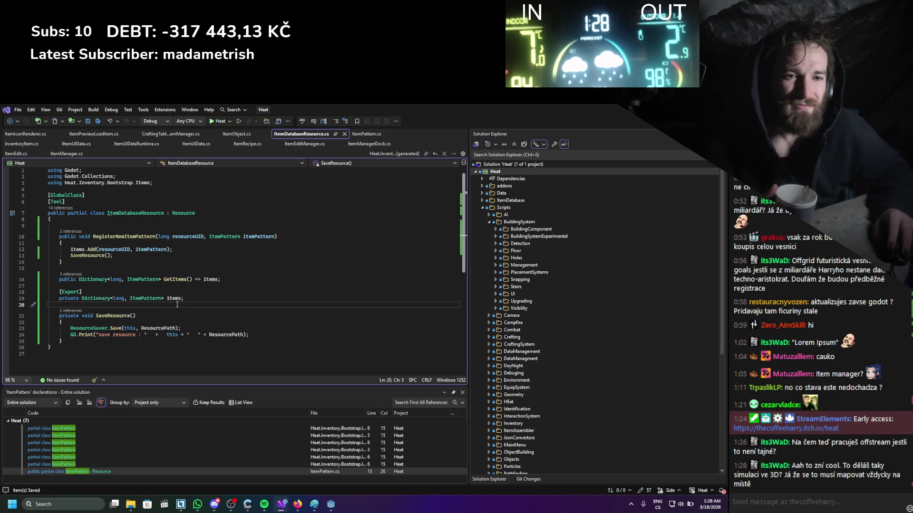
{"action": "mouse_move", "coordinate": [183, 281]}
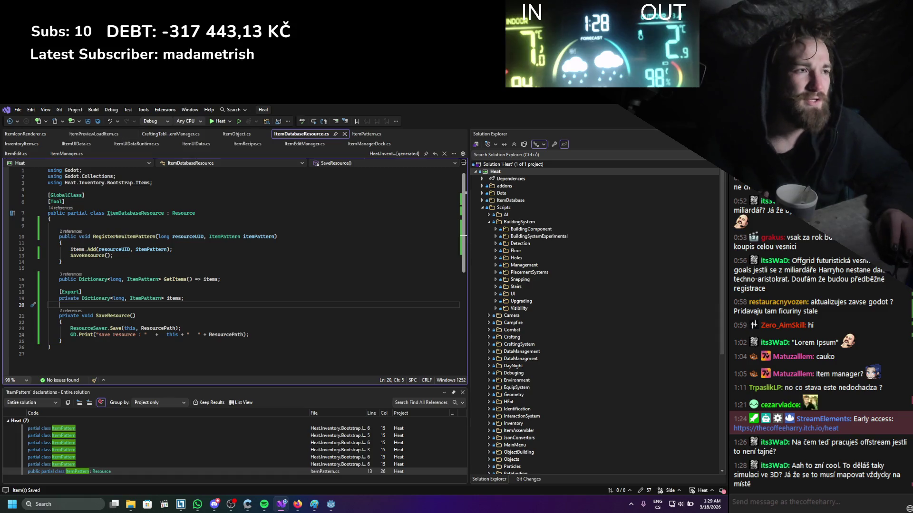
{"action": "key", "text": "alt+Tab"}
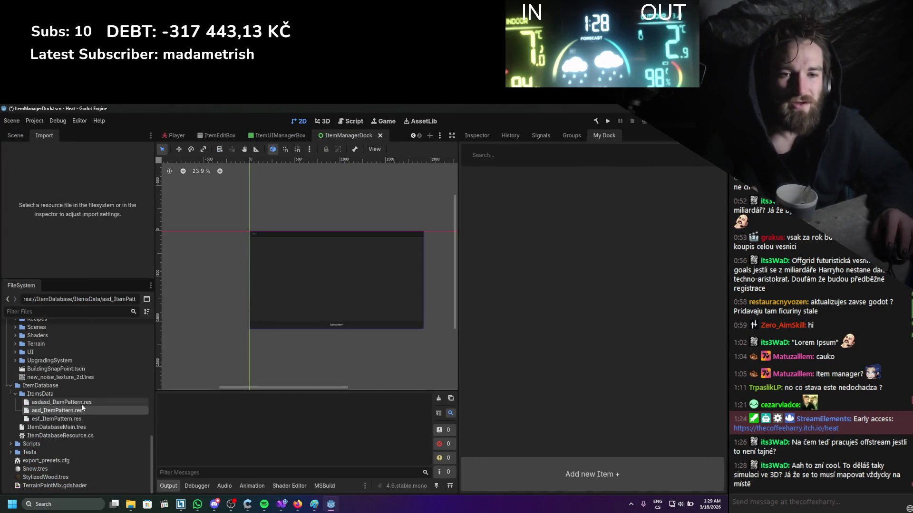
- Select asdasd_ItemPattern.res and check its Attributes array, adding then removing an empty element
{"action": "left_click", "coordinate": [82, 404]}
{"action": "left_click", "coordinate": [492, 133]}
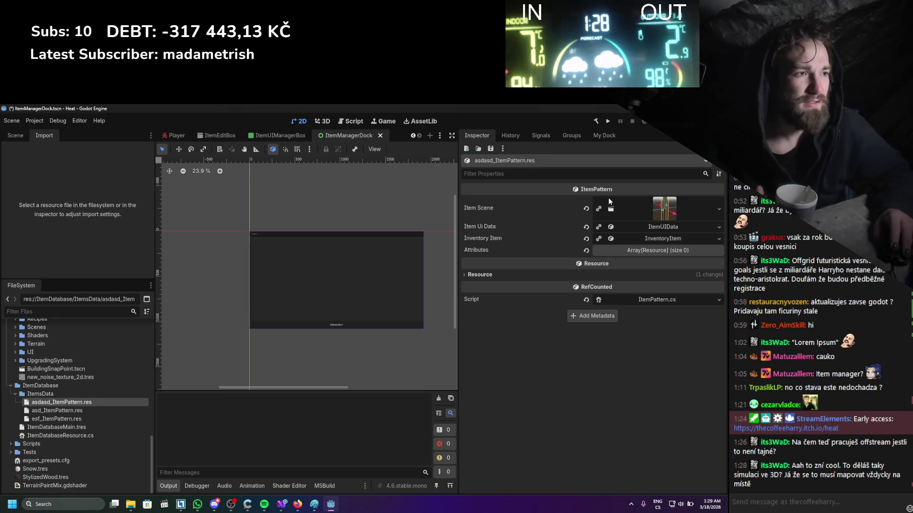
{"action": "left_click", "coordinate": [625, 251]}
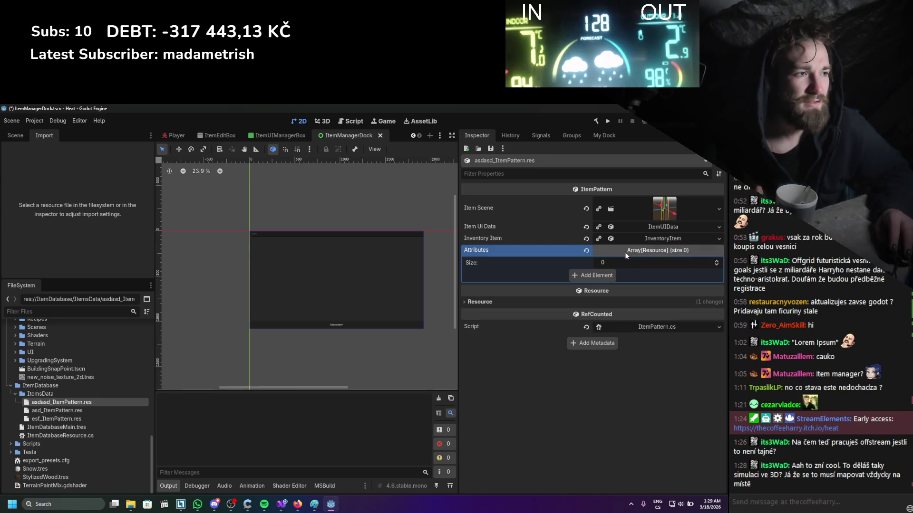
{"action": "left_click", "coordinate": [594, 275]}
{"action": "left_click", "coordinate": [714, 274]}
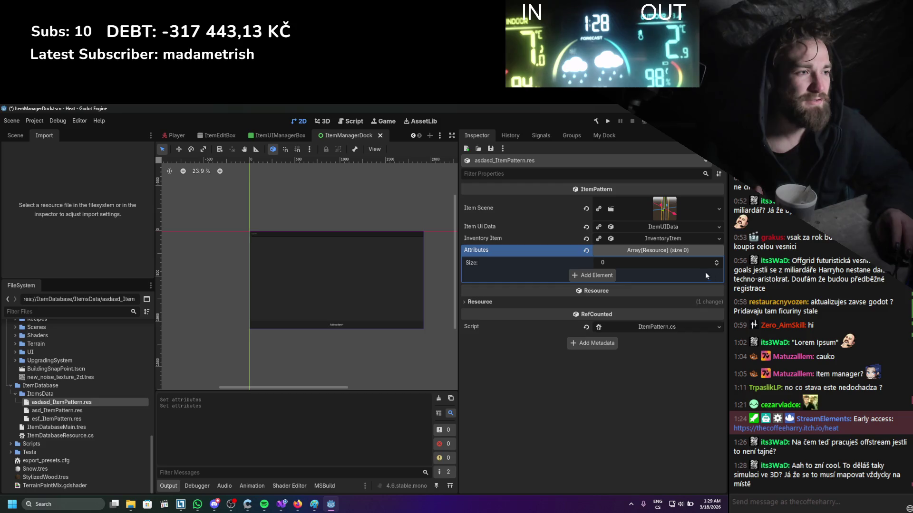
- Set the Inventory Item to Max Stack 13, Width 9, Height 12 and save the resource
{"action": "left_click", "coordinate": [647, 238]}
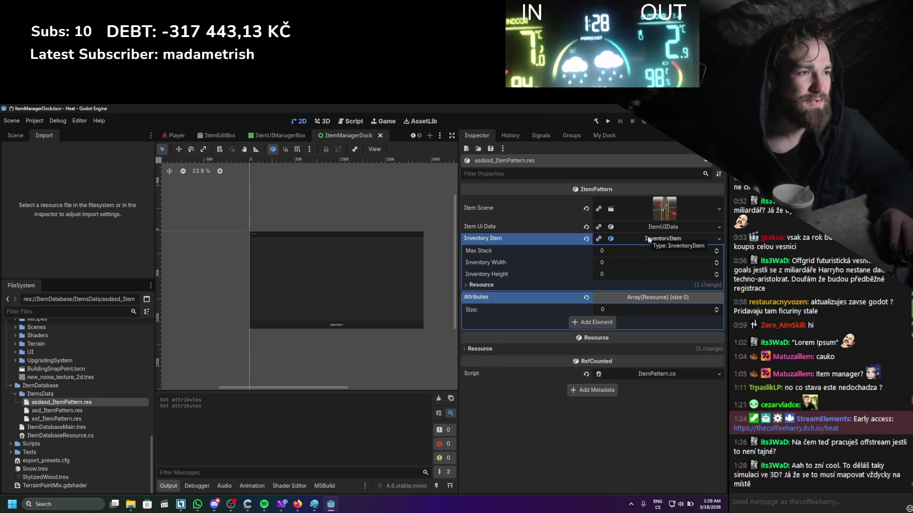
{"action": "left_click", "coordinate": [652, 227]}
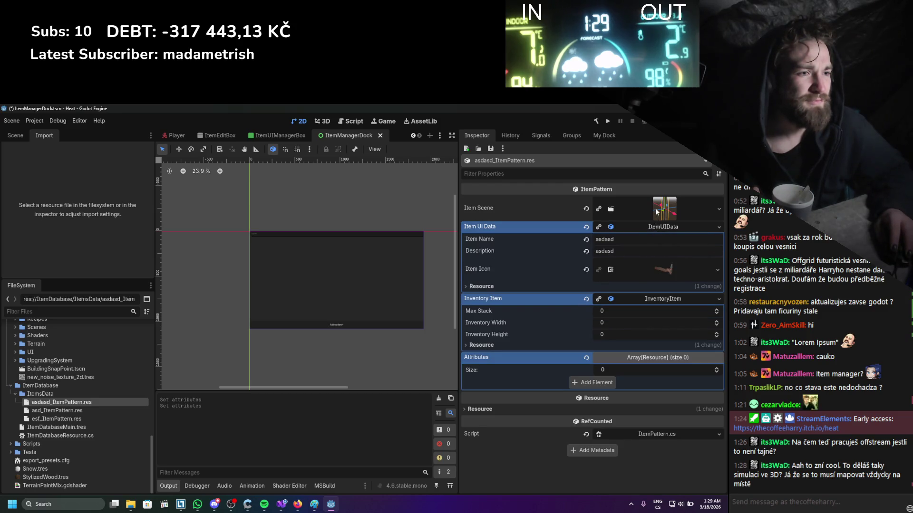
{"action": "left_click", "coordinate": [666, 209]}
{"action": "scroll", "coordinate": [623, 337], "scroll_direction": "up", "scroll_amount": 20}
{"action": "left_click", "coordinate": [623, 371]}
{"action": "scroll", "coordinate": [624, 362], "scroll_direction": "up", "scroll_amount": 12}
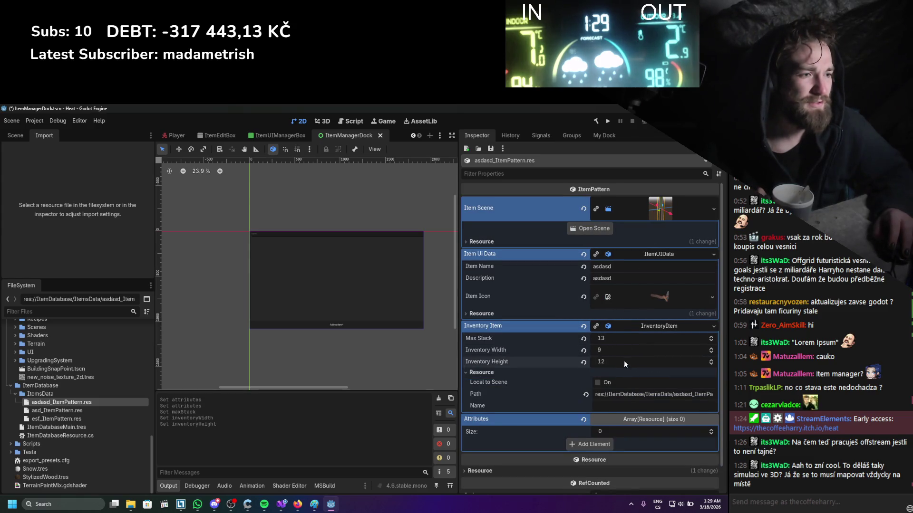
{"action": "scroll", "coordinate": [620, 358], "scroll_direction": "down", "scroll_amount": 1}
{"action": "key", "text": "ctrl+s"}
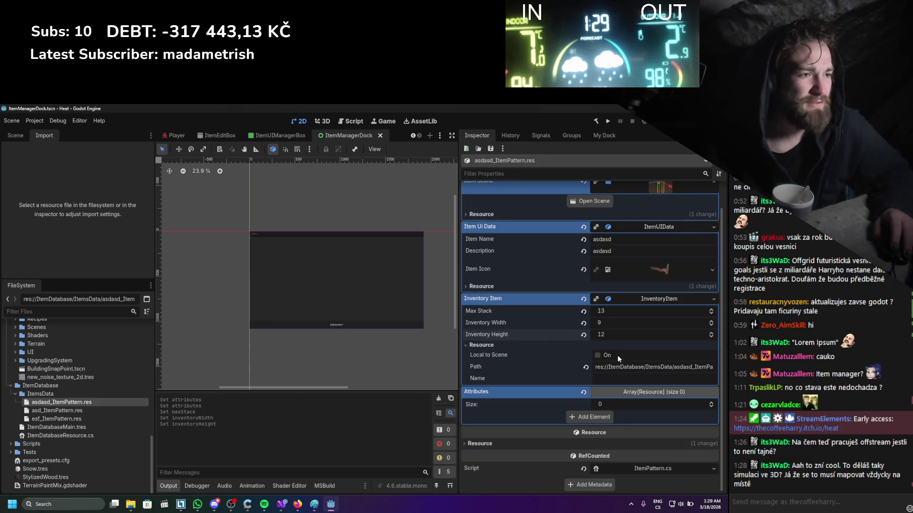
{"action": "left_click", "coordinate": [633, 299]}
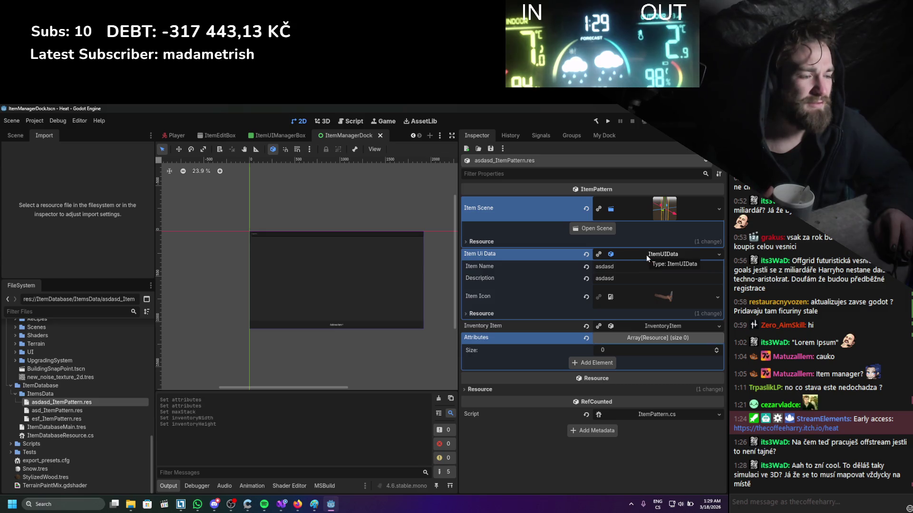
- Delete asd_ItemPattern.res and esf_ItemPattern.res from the FileSystem
{"action": "left_click", "coordinate": [95, 410]}
{"action": "right_click", "coordinate": [93, 410]}
{"action": "left_click", "coordinate": [122, 447]}
{"action": "left_click", "coordinate": [322, 347]}
{"action": "left_click", "coordinate": [68, 418]}
{"action": "right_click", "coordinate": [69, 418]}
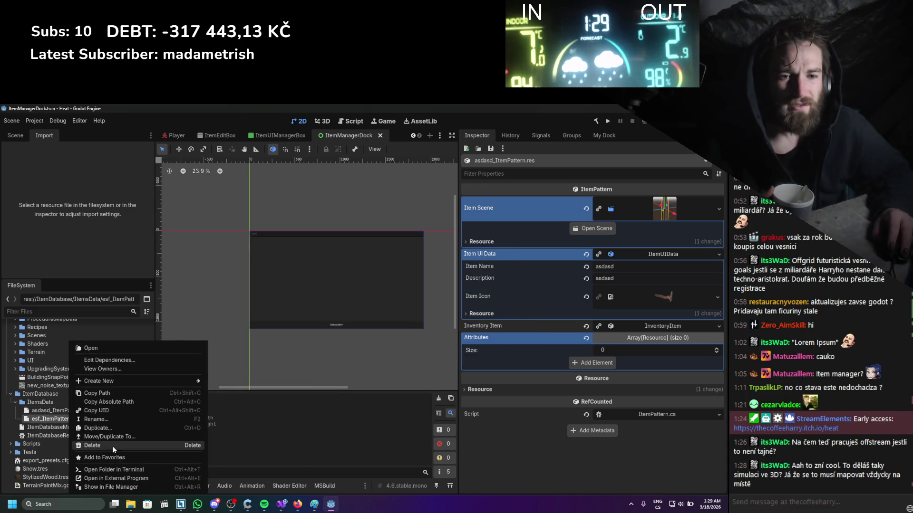
{"action": "left_click", "coordinate": [112, 446]}
{"action": "left_click", "coordinate": [306, 373]}
- Remove entry 78 from ItemDatabaseMain.tres's Items dictionary and save it
{"action": "double_click", "coordinate": [56, 427]}
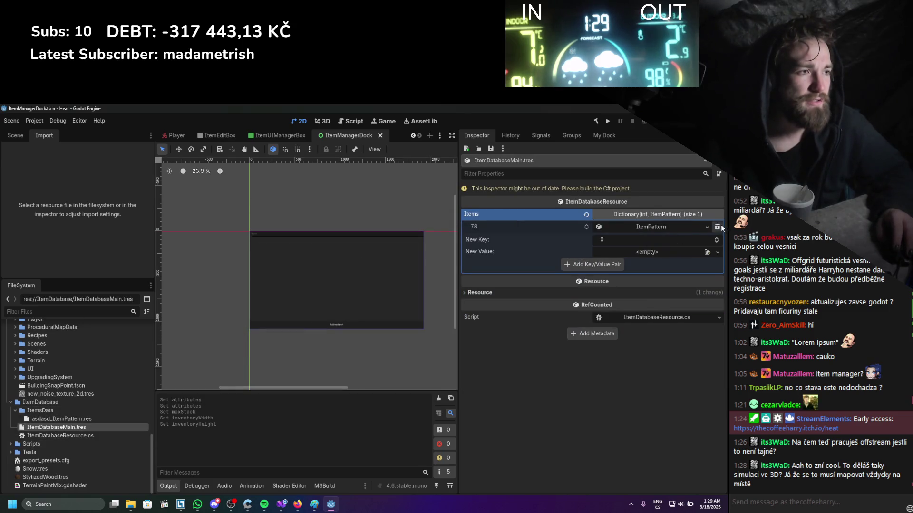
{"action": "left_click", "coordinate": [717, 227]}
{"action": "key", "text": "ctrl+s"}
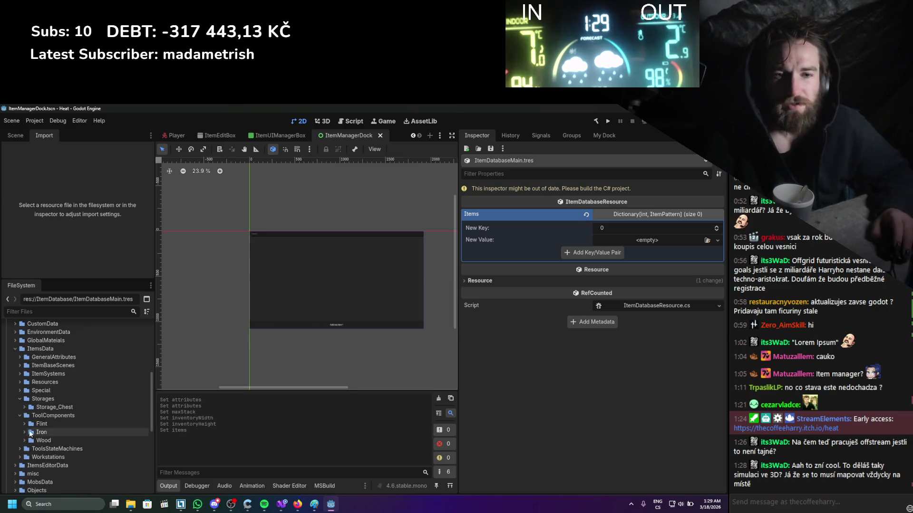
- Add HammerHead_Flint.tres as Items entry 46, save the database, and rebuild the C# project
{"action": "left_click", "coordinate": [24, 423]}
{"action": "left_click", "coordinate": [26, 422]}
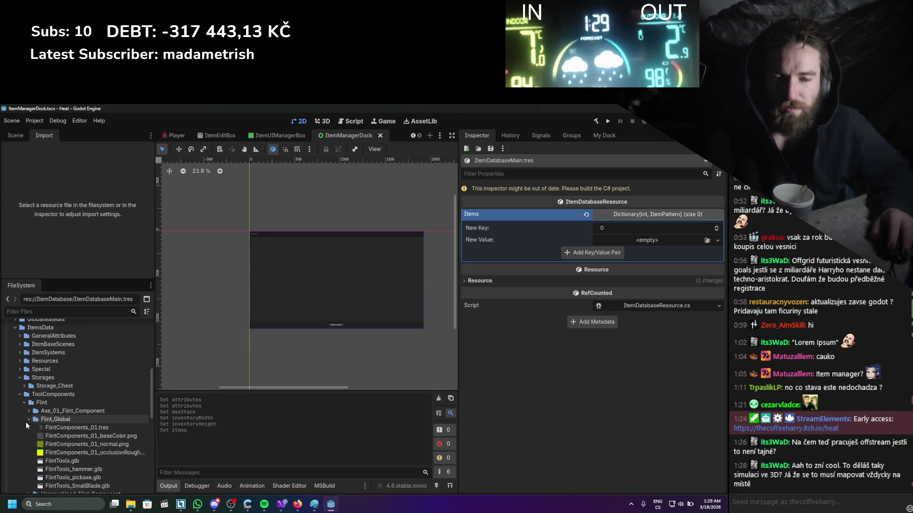
{"action": "scroll", "coordinate": [26, 422], "scroll_direction": "down", "scroll_amount": 2}
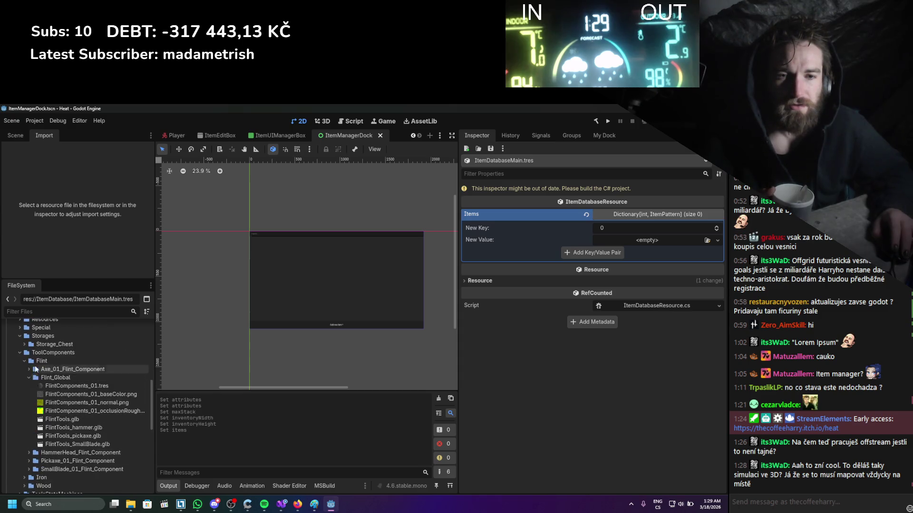
{"action": "left_click", "coordinate": [30, 378]}
{"action": "left_click", "coordinate": [28, 387]}
{"action": "left_click", "coordinate": [33, 402]}
{"action": "left_click_drag", "start_coordinate": [80, 419], "coordinate": [622, 242]}
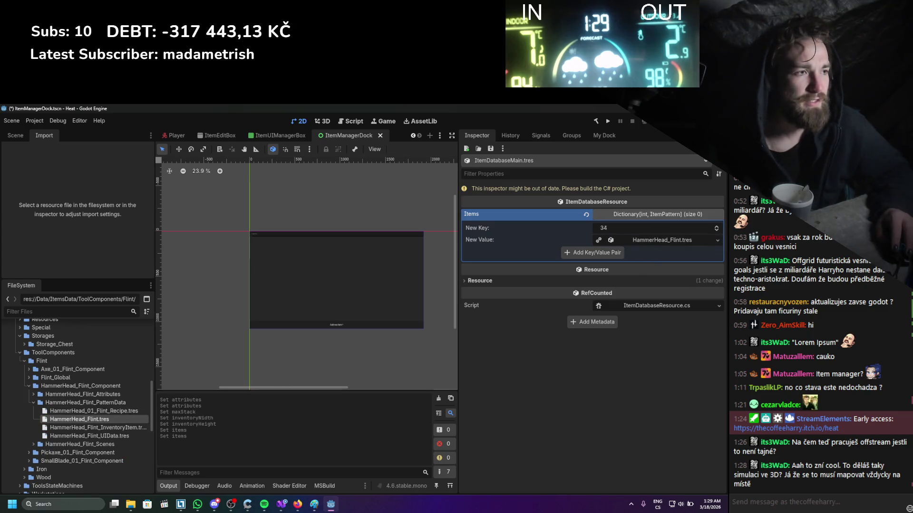
{"action": "left_click", "coordinate": [568, 255]}
{"action": "key", "text": "ctrl+s"}
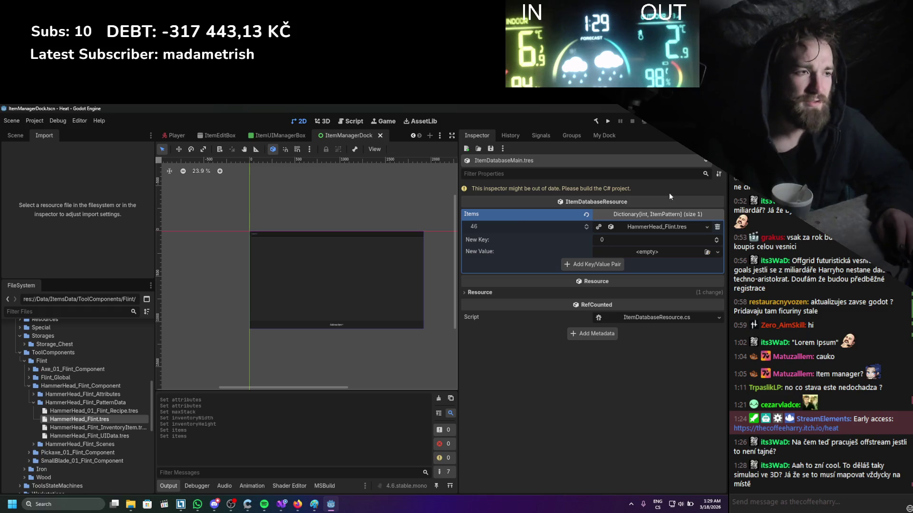
{"action": "left_click", "coordinate": [594, 122]}
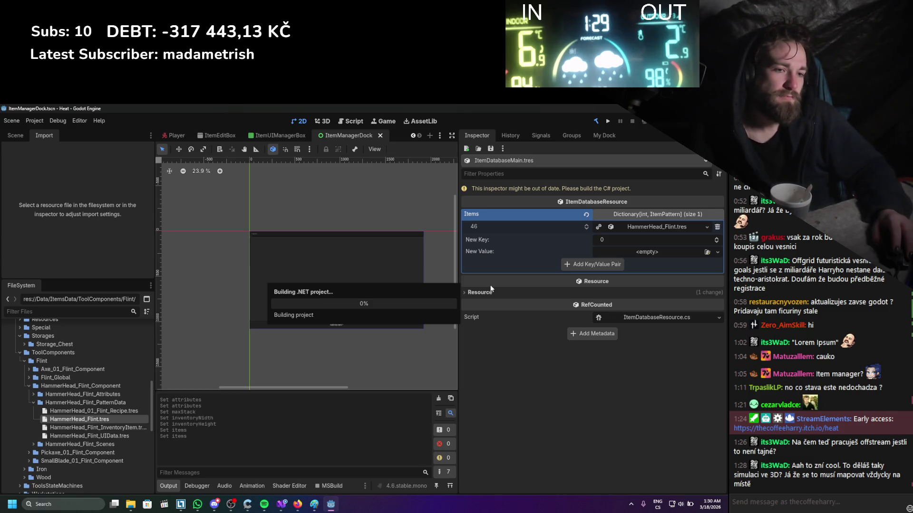
- Try Add new Item in My Dock, then toggle the ItemManager plugin off and on
{"action": "left_click", "coordinate": [606, 136]}
{"action": "left_click", "coordinate": [526, 466]}
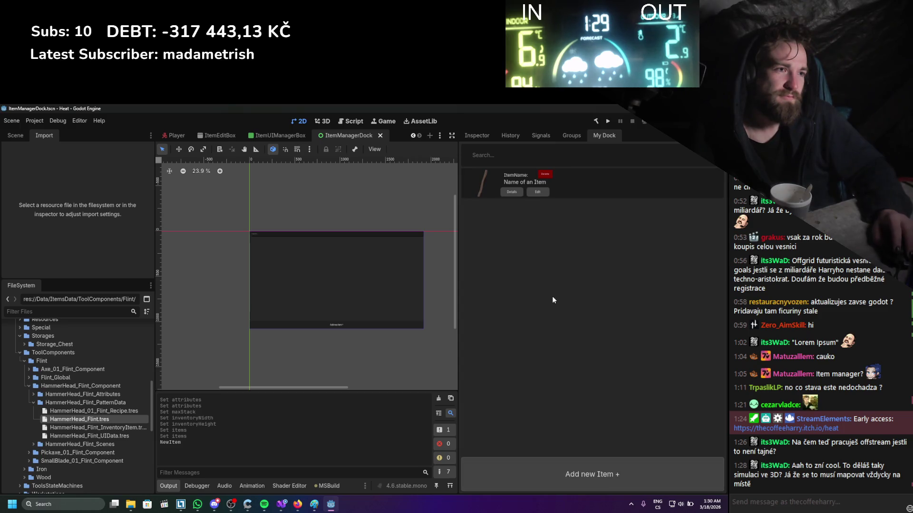
{"action": "left_click", "coordinate": [34, 121]}
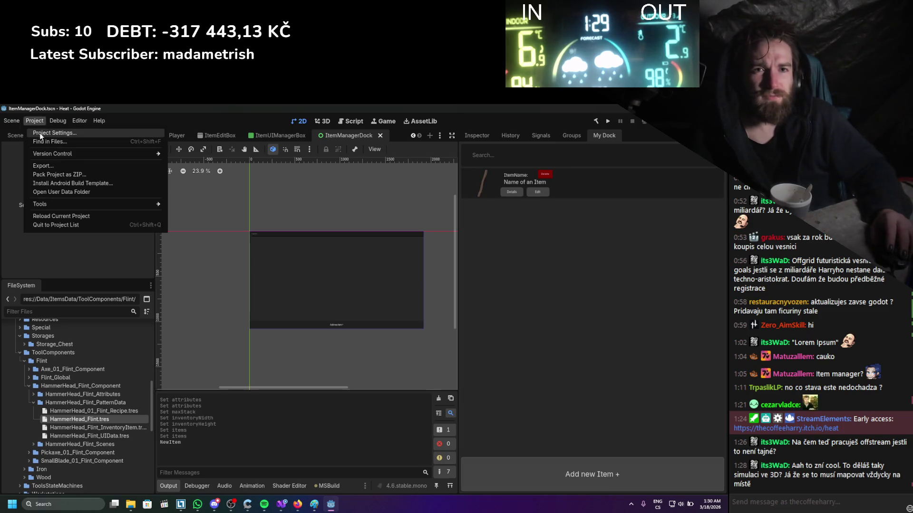
{"action": "left_click", "coordinate": [40, 138]}
{"action": "left_click", "coordinate": [35, 192]}
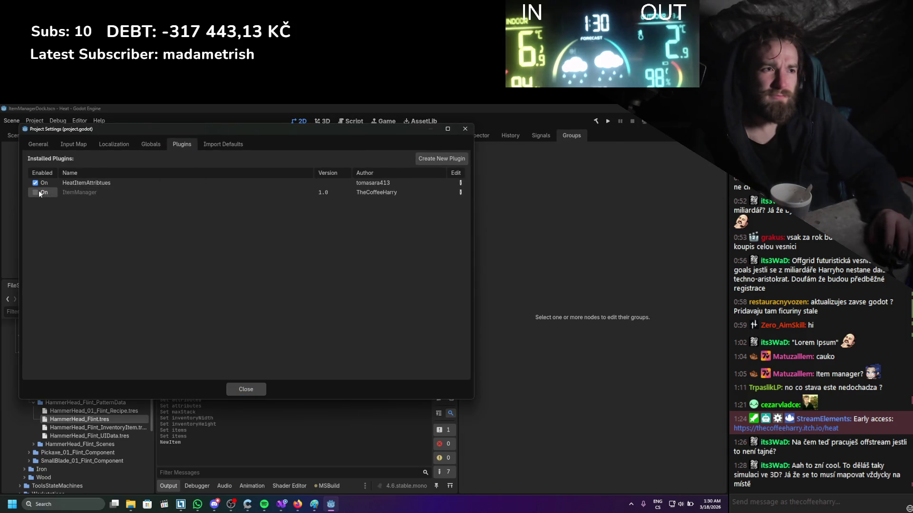
{"action": "left_click", "coordinate": [35, 192]}
{"action": "left_click", "coordinate": [256, 393]}
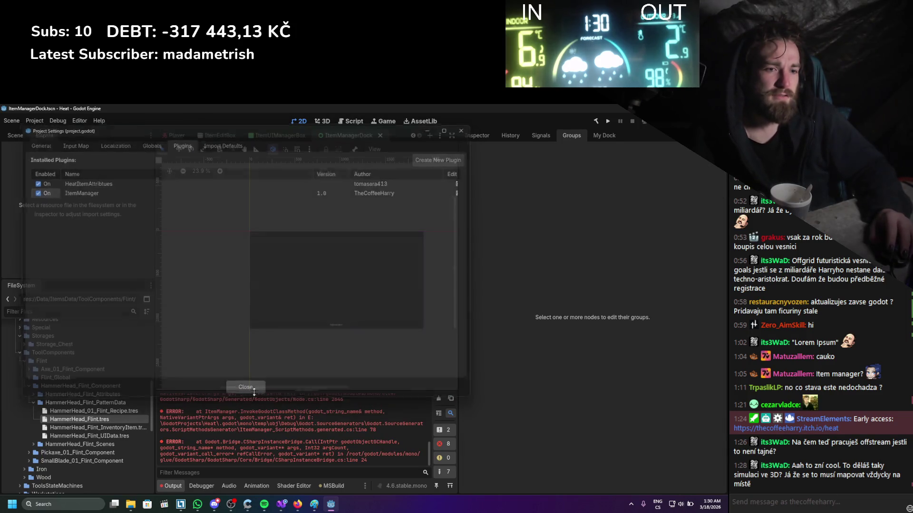
- Reopen the item manager dock and clear the error messages from the Output log
{"action": "left_click", "coordinate": [604, 136]}
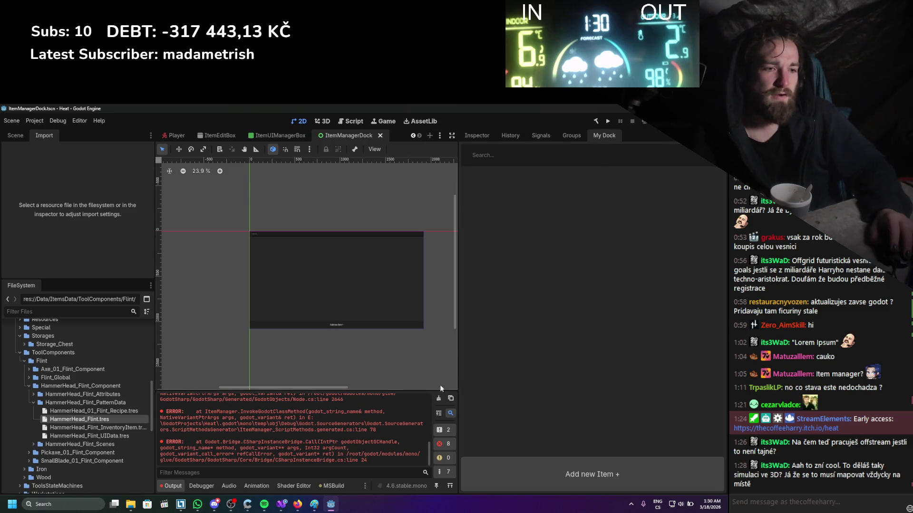
{"action": "left_click", "coordinate": [438, 399]}
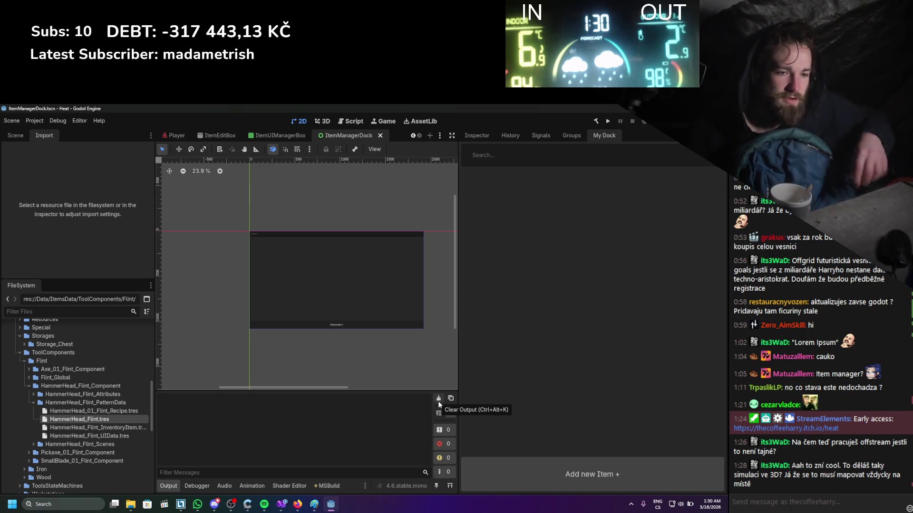
{"action": "left_click", "coordinate": [280, 507]}
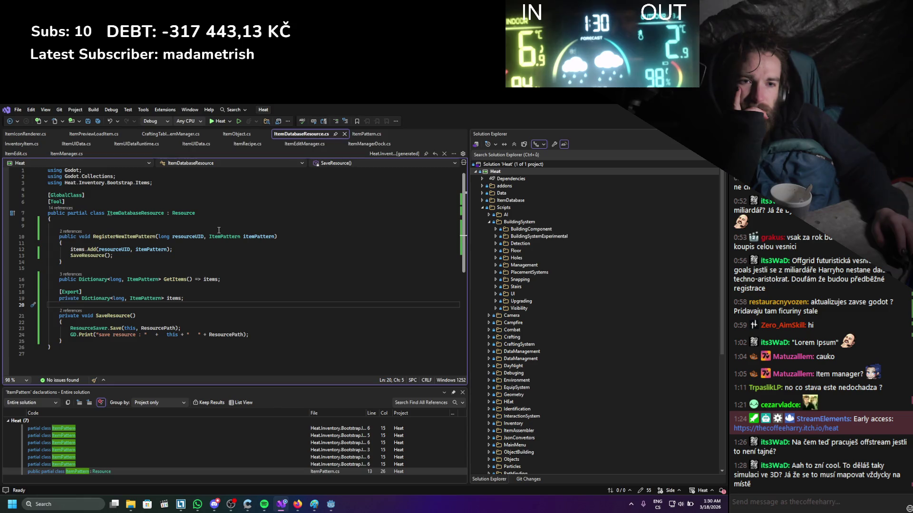
- List the 3 references to GetItems and open the LoadItems foreach loop in ItemManager.cs
{"action": "left_click", "coordinate": [143, 280]}
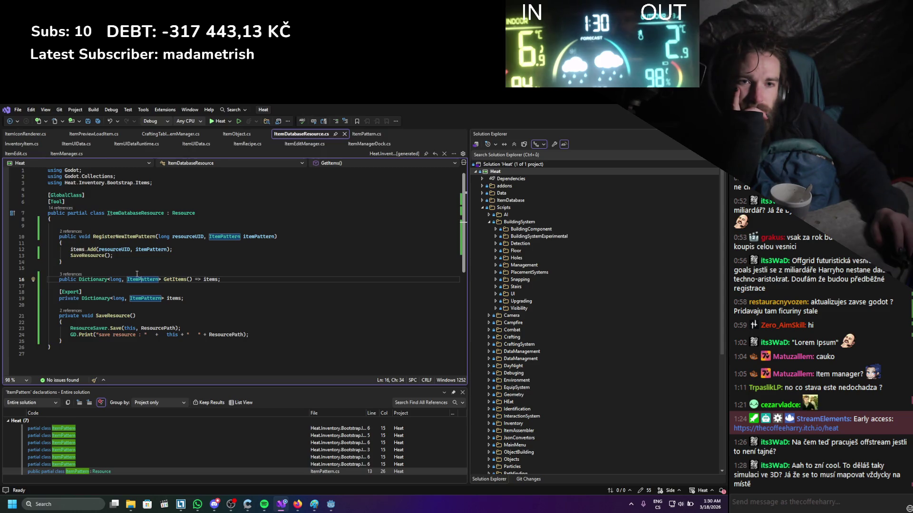
{"action": "mouse_move", "coordinate": [213, 280]}
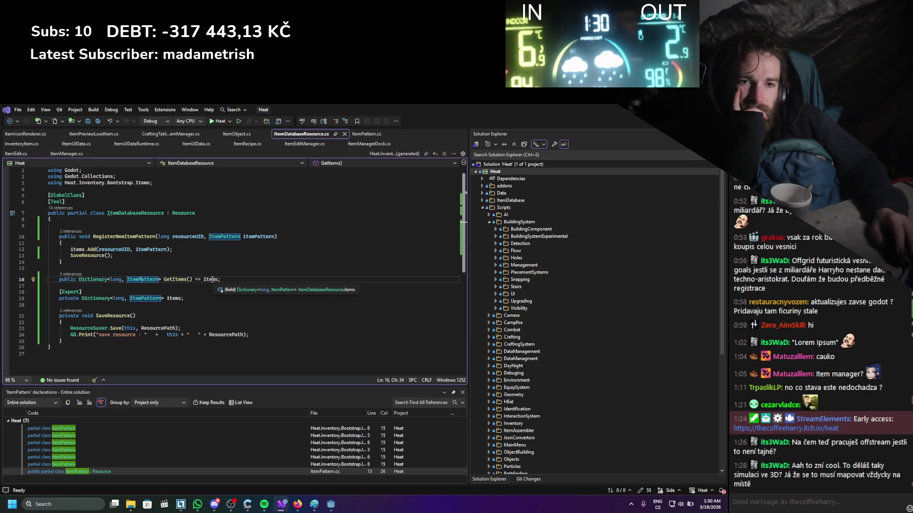
{"action": "left_click", "coordinate": [212, 280]}
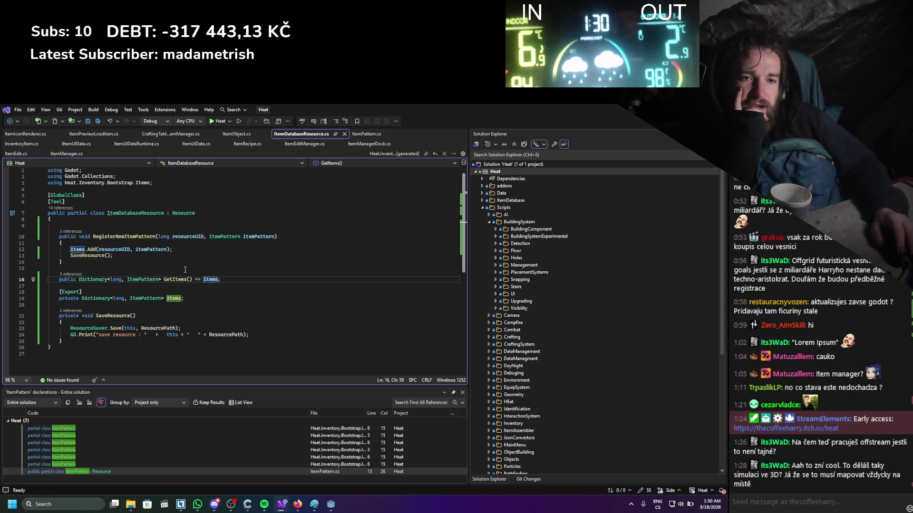
{"action": "left_click", "coordinate": [183, 280]}
{"action": "right_click", "coordinate": [183, 281]}
{"action": "left_click", "coordinate": [209, 354]}
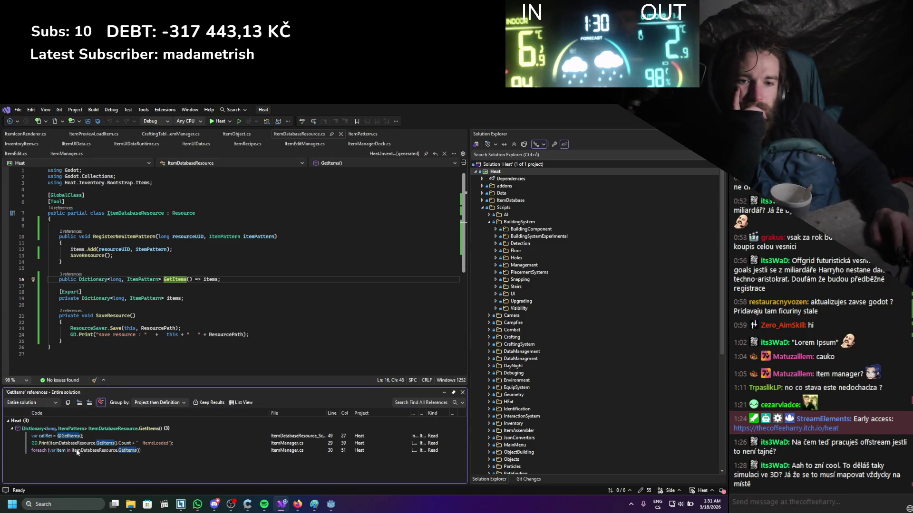
{"action": "double_click", "coordinate": [73, 450]}
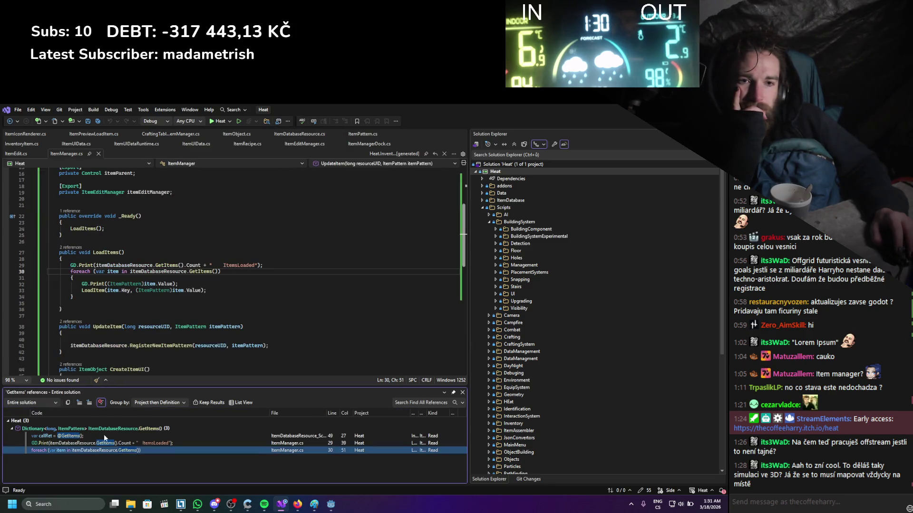
- Close the GetItems references and go to the GetItems definition
{"action": "left_click", "coordinate": [462, 393]}
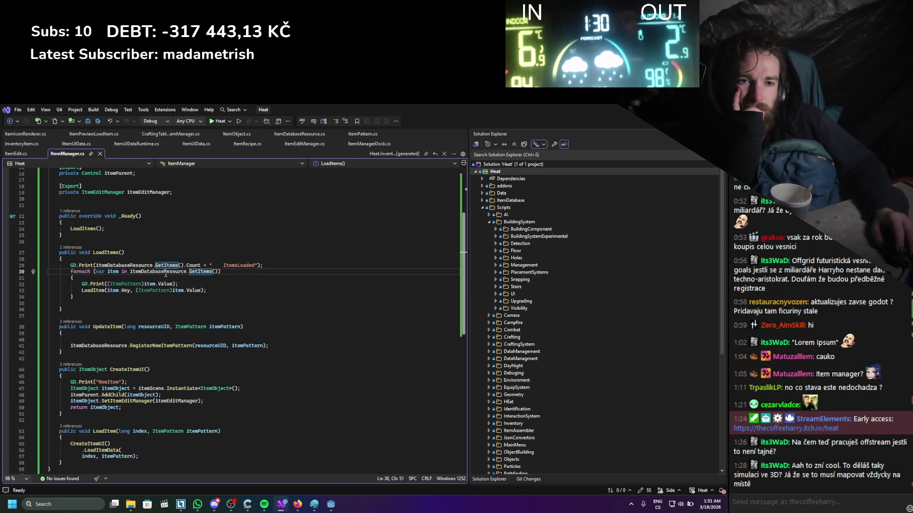
{"action": "mouse_move", "coordinate": [201, 274]}
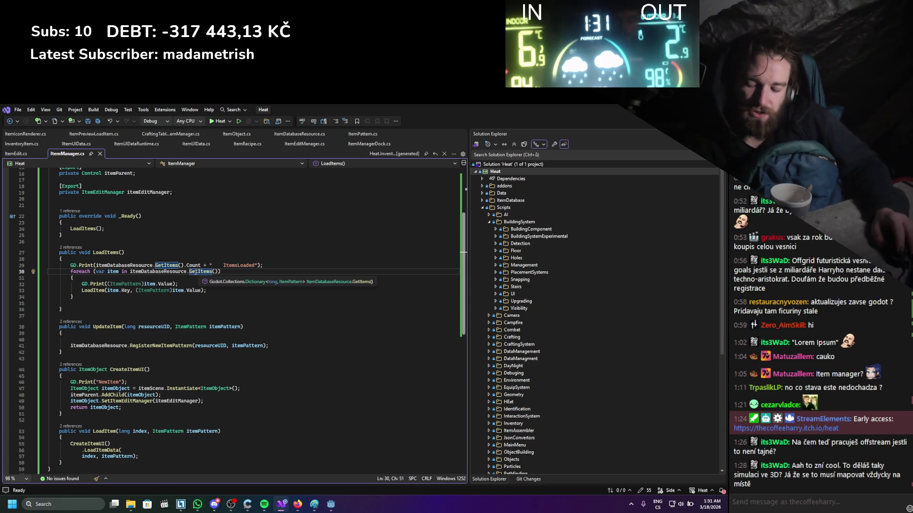
{"action": "left_click", "coordinate": [200, 273], "text": "ctrl"}
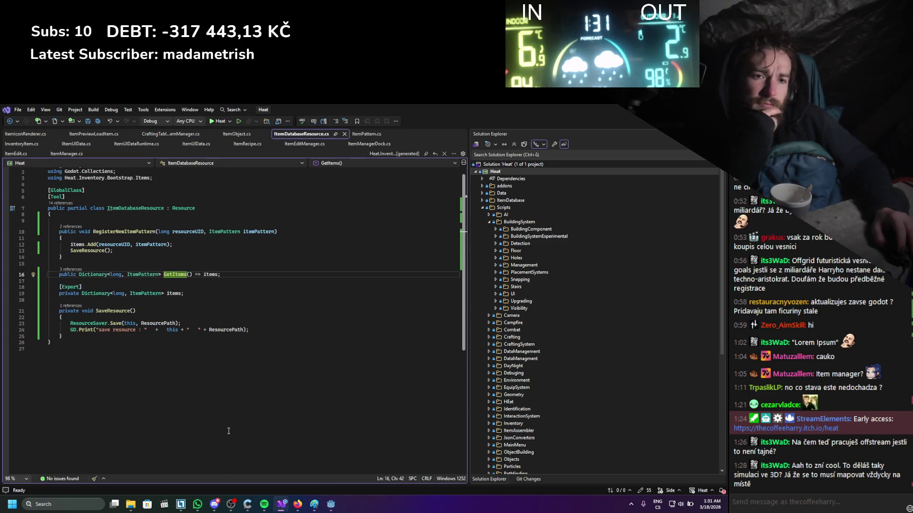
{"action": "left_click", "coordinate": [193, 317]}
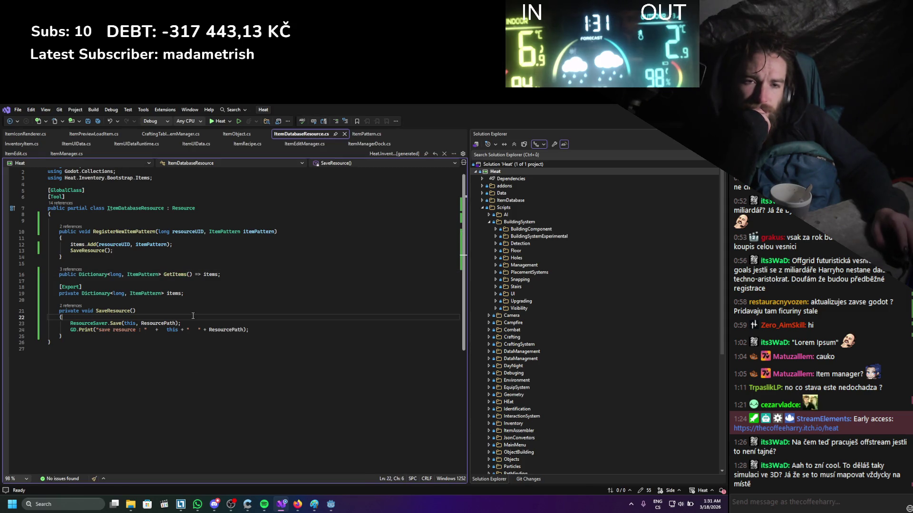
- Find the declarations of ItemPattern and open the class in ItemPattern.cs
{"action": "double_click", "coordinate": [154, 276]}
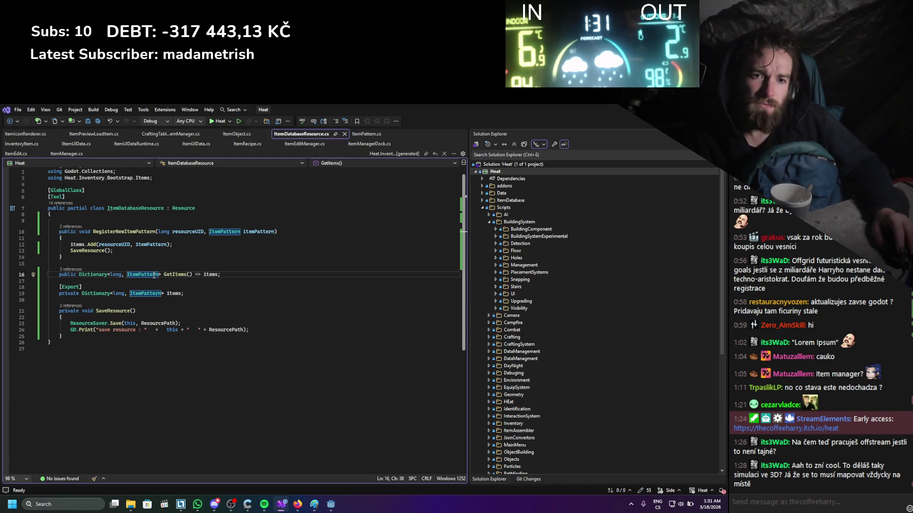
{"action": "key", "text": "F12"}
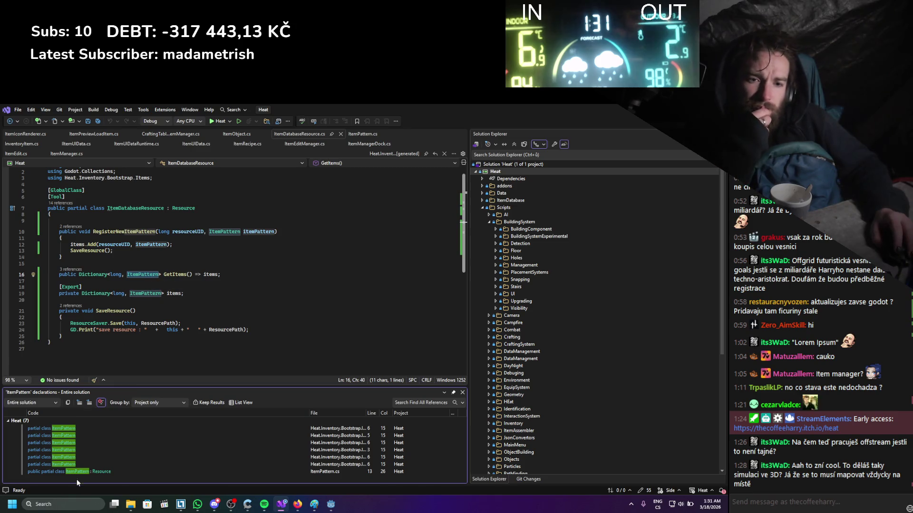
{"action": "double_click", "coordinate": [77, 472]}
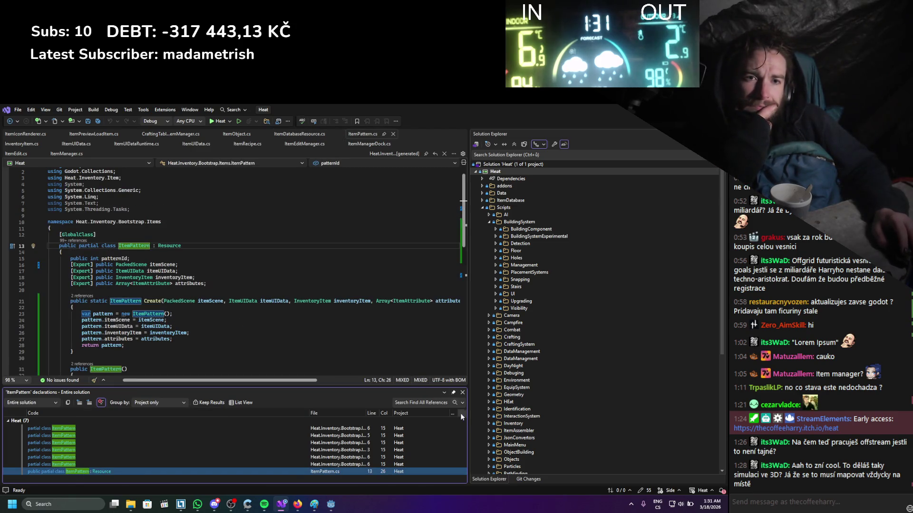
{"action": "key", "text": "shift+Escape"}
{"action": "scroll", "coordinate": [266, 331], "scroll_direction": "down", "scroll_amount": 1}
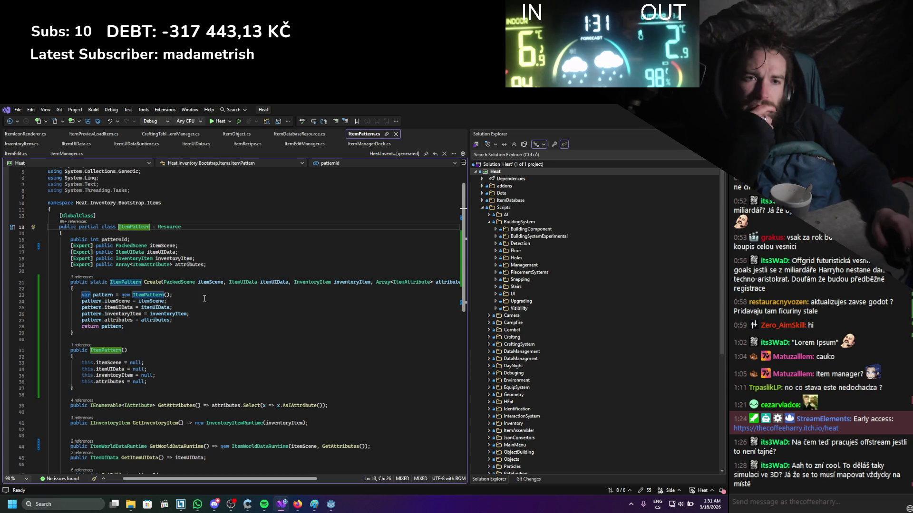
{"action": "scroll", "coordinate": [214, 342], "scroll_direction": "up", "scroll_amount": 1}
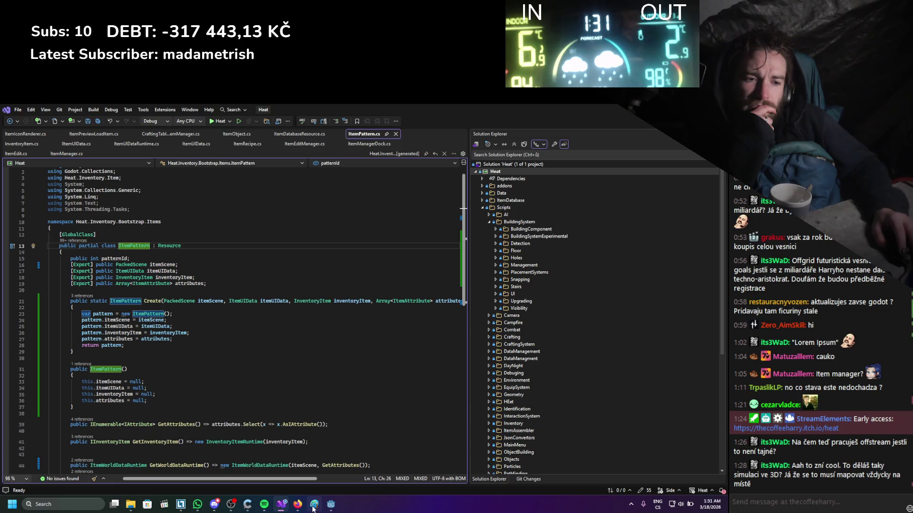
{"action": "left_click", "coordinate": [297, 504]}
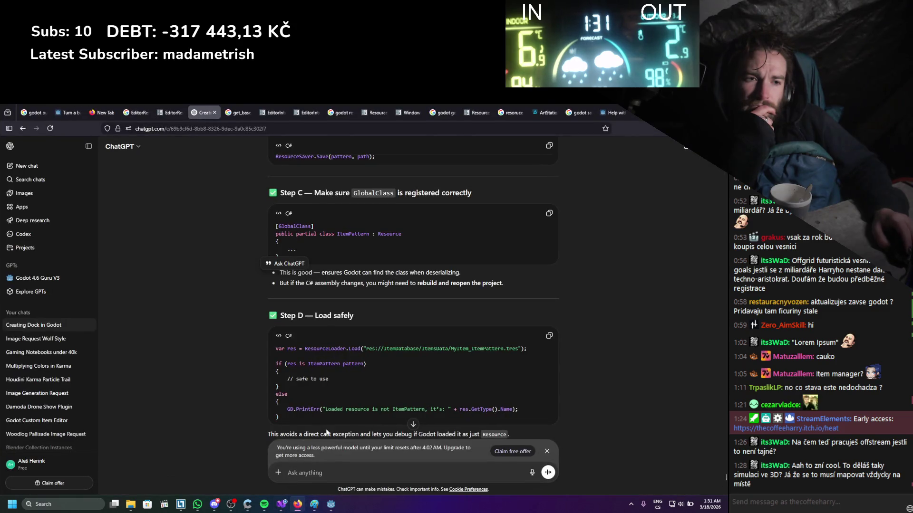
- Read ChatGPT's revised ItemPattern class and its example of loading without a cast exception
{"action": "scroll", "coordinate": [326, 432], "scroll_direction": "down", "scroll_amount": 4}
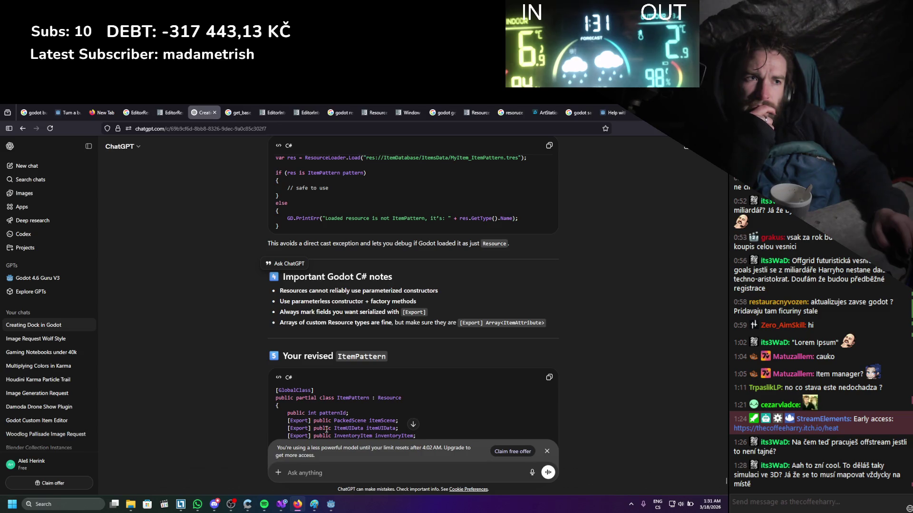
{"action": "scroll", "coordinate": [327, 430], "scroll_direction": "down", "scroll_amount": 1}
{"action": "scroll", "coordinate": [327, 430], "scroll_direction": "up", "scroll_amount": 3}
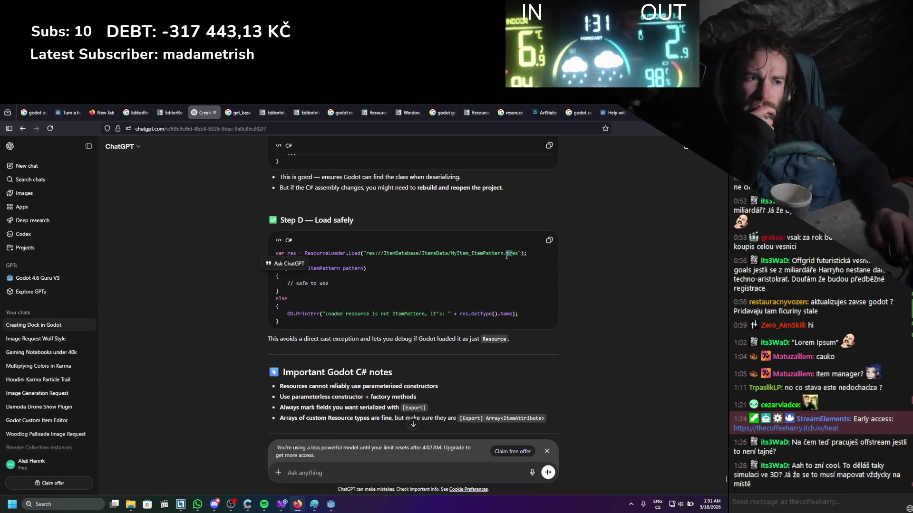
{"action": "key", "text": "alt+Tab"}
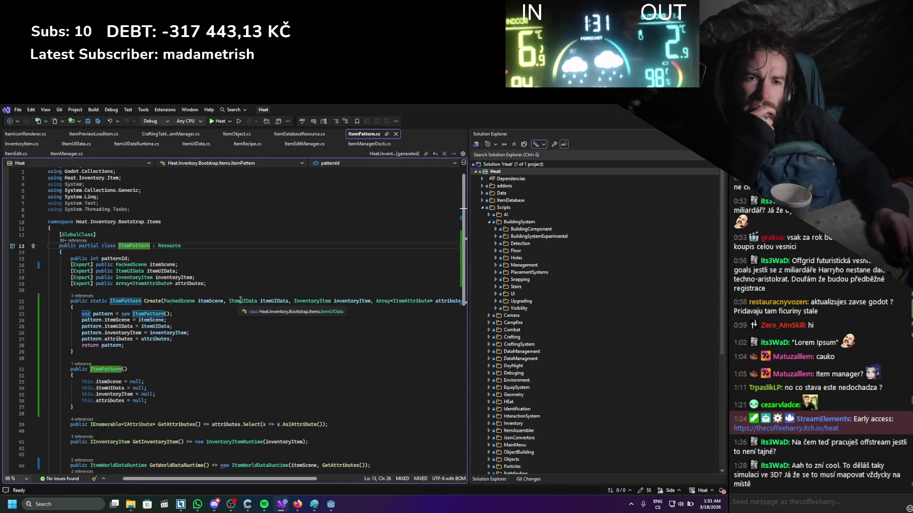
{"action": "key", "text": "alt+Tab"}
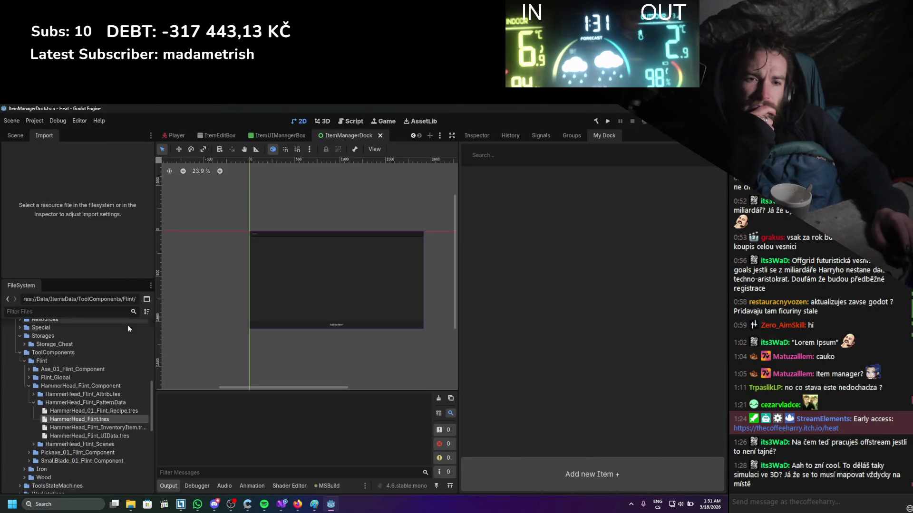
{"action": "left_click", "coordinate": [280, 503]}
{"action": "left_click", "coordinate": [297, 504]}
{"action": "scroll", "coordinate": [319, 327], "scroll_direction": "down", "scroll_amount": 3}
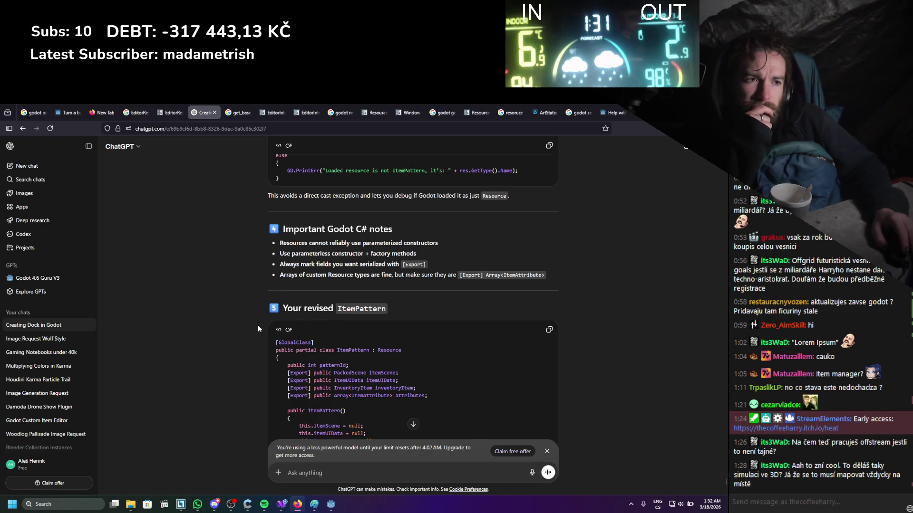
{"action": "scroll", "coordinate": [258, 327], "scroll_direction": "down", "scroll_amount": 3}
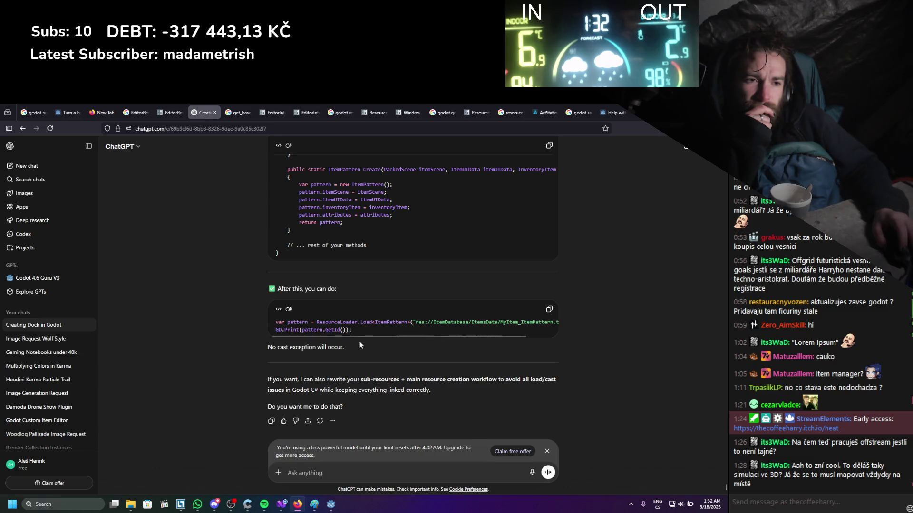
{"action": "mouse_move", "coordinate": [374, 336]}
{"action": "left_mouse_down"}
{"action": "mouse_move", "coordinate": [413, 334]}
{"action": "mouse_move", "coordinate": [360, 340]}
{"action": "left_mouse_up"}
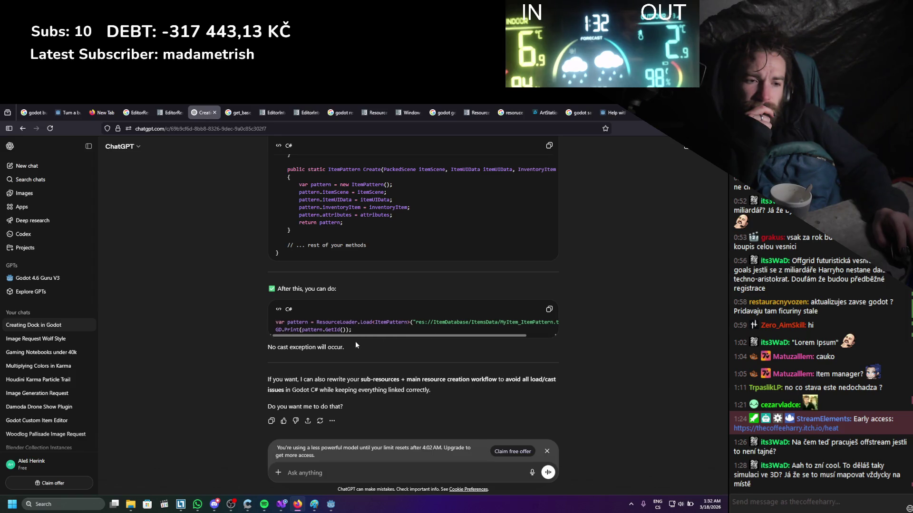
{"action": "left_click", "coordinate": [281, 507]}
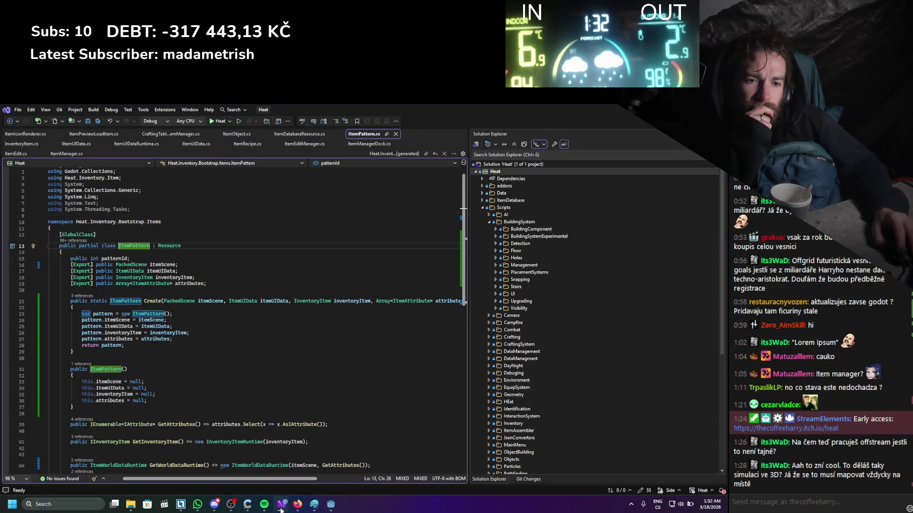
- Open the ItemManager.cs and ItemEdit.cs scripts to the UpdateItem code
{"action": "scroll", "coordinate": [222, 301], "scroll_direction": "down", "scroll_amount": 1}
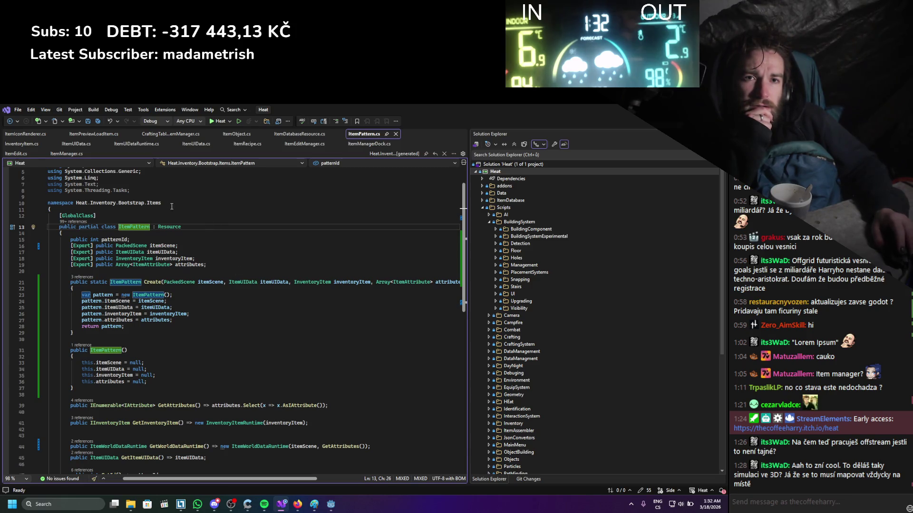
{"action": "left_click", "coordinate": [60, 153]}
{"action": "scroll", "coordinate": [174, 289], "scroll_direction": "down", "scroll_amount": 3}
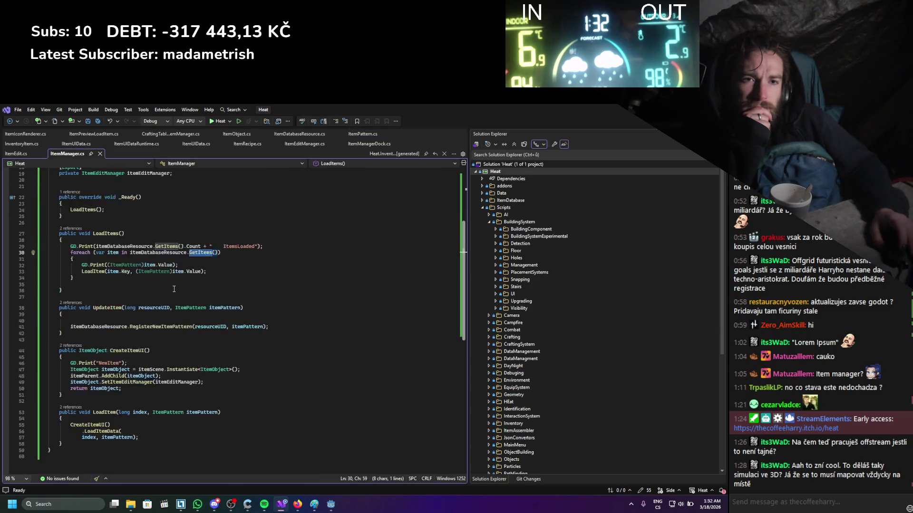
{"action": "scroll", "coordinate": [174, 289], "scroll_direction": "up", "scroll_amount": 1}
{"action": "left_click", "coordinate": [13, 158]}
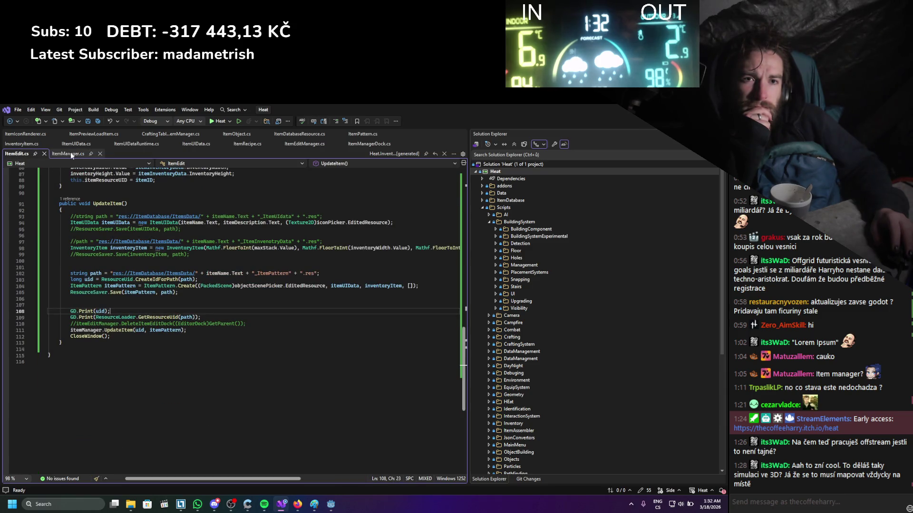
{"action": "scroll", "coordinate": [112, 271], "scroll_direction": "up", "scroll_amount": 4}
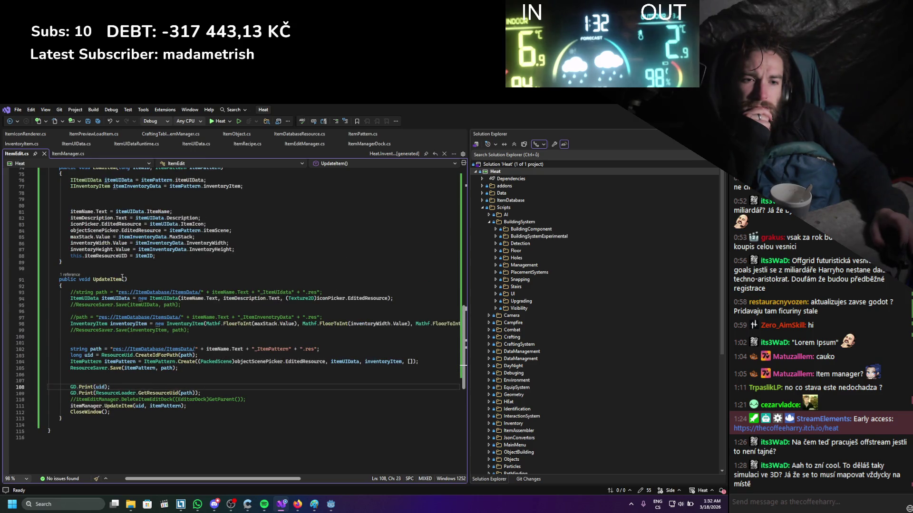
- Jump from ItemEdit's UpdateItem call to its definition in ItemManager.cs
{"action": "mouse_move", "coordinate": [120, 408]}
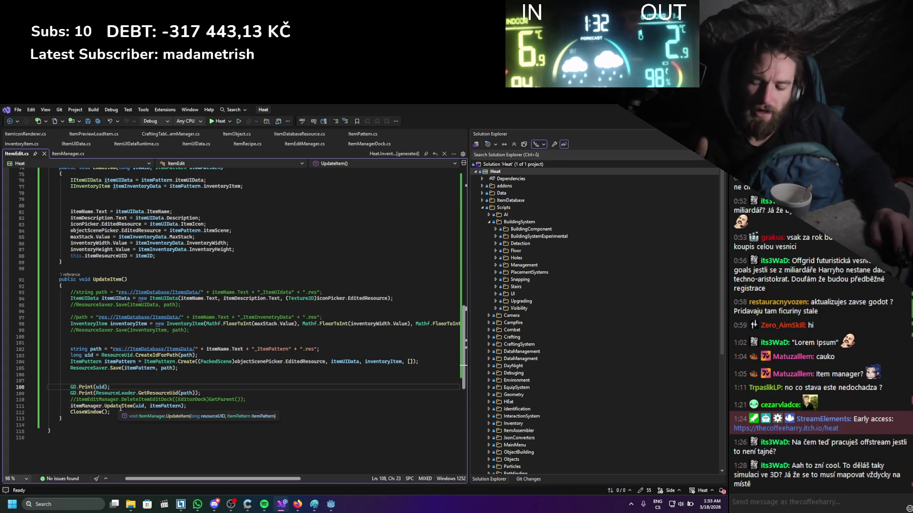
{"action": "double_click", "coordinate": [119, 407]}
{"action": "key", "text": "F12"}
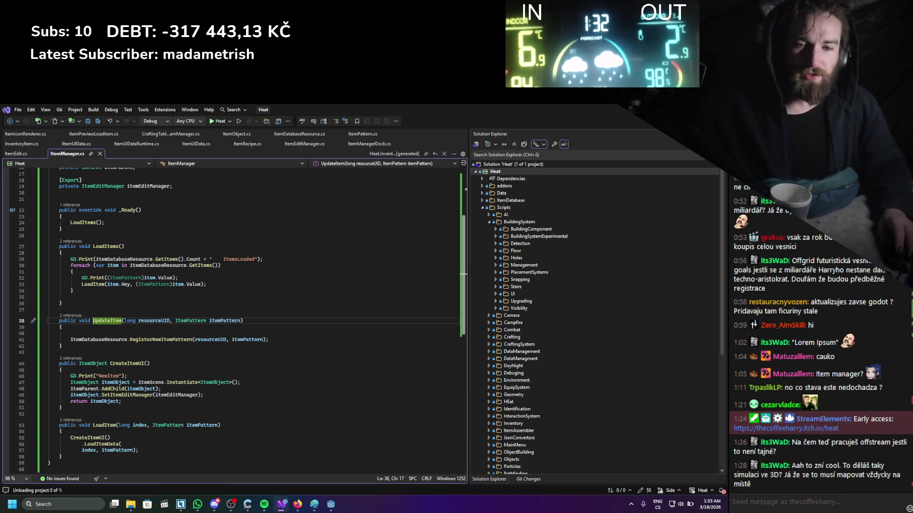
{"action": "key", "text": "alt+Tab"}
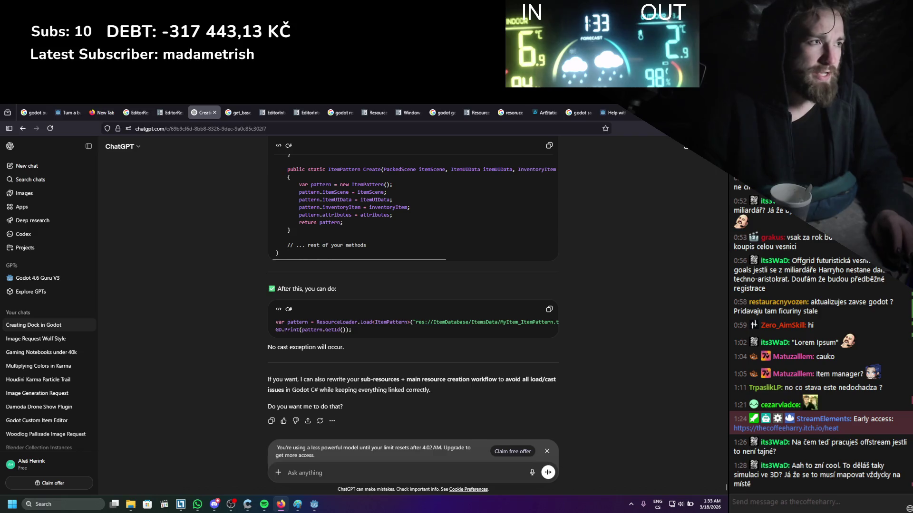
{"action": "key", "text": "alt+Tab"}
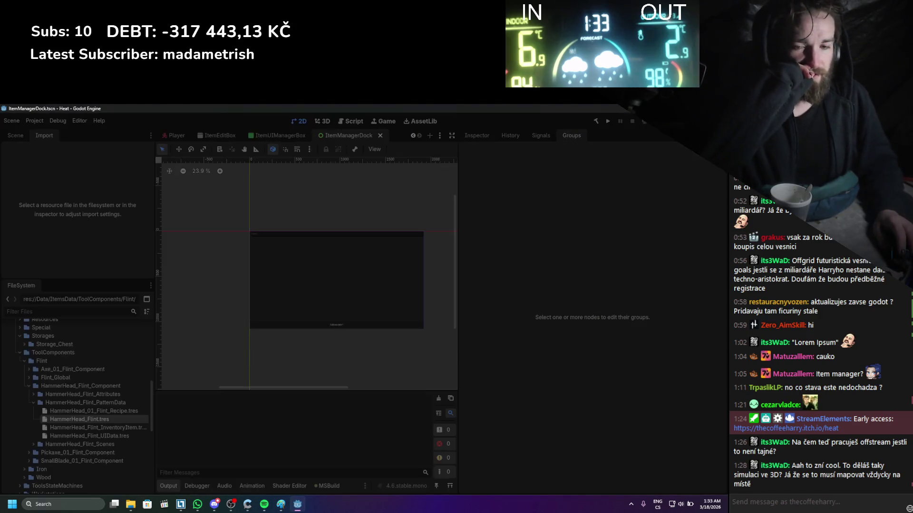